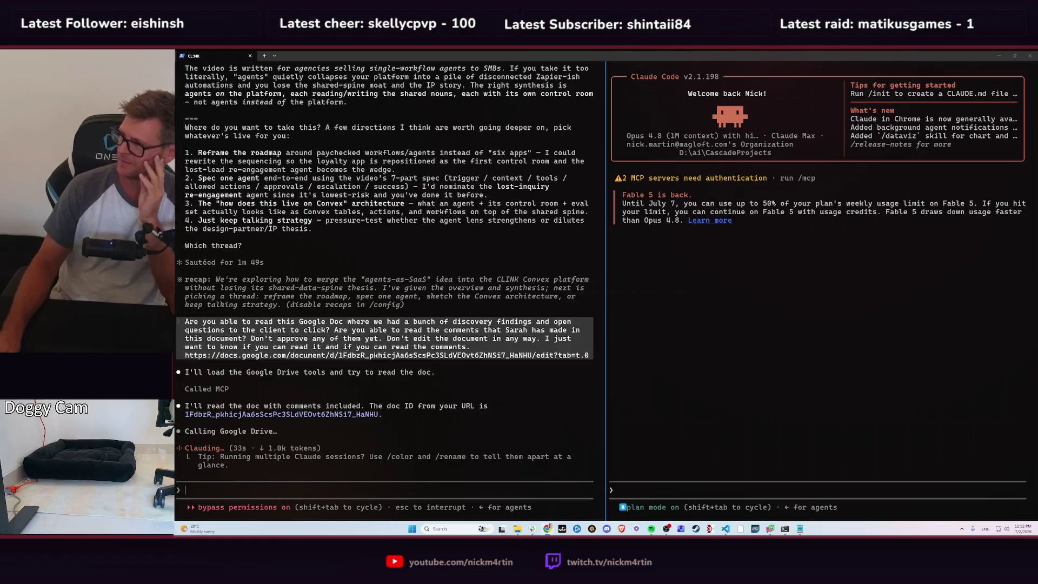
# - Scroll through the CLINK Google Doc, then return to Claude Code and start voice dictation
pyautogui.hotkey('alt', 'Tab')
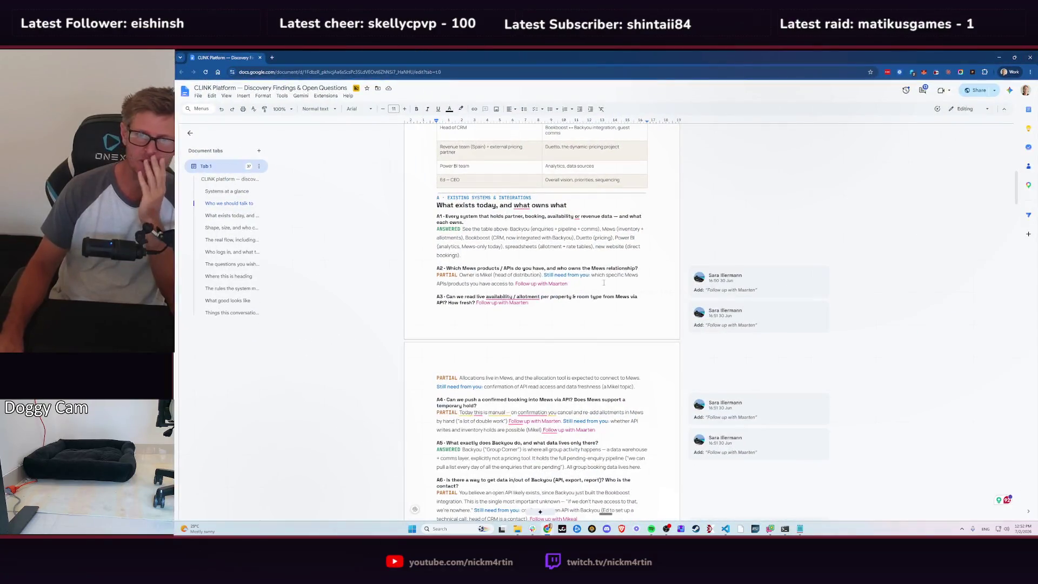
pyautogui.scroll(-3, 538, 309)
pyautogui.scroll(-5, 538, 310)
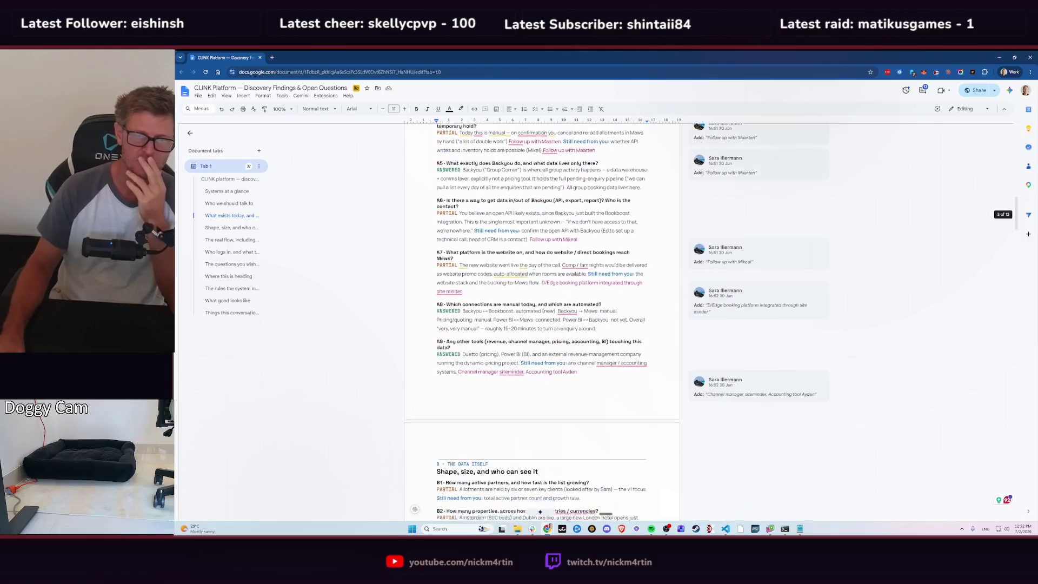
pyautogui.scroll(-3, 535, 306)
pyautogui.scroll(-5, 531, 300)
pyautogui.scroll(-2, 527, 295)
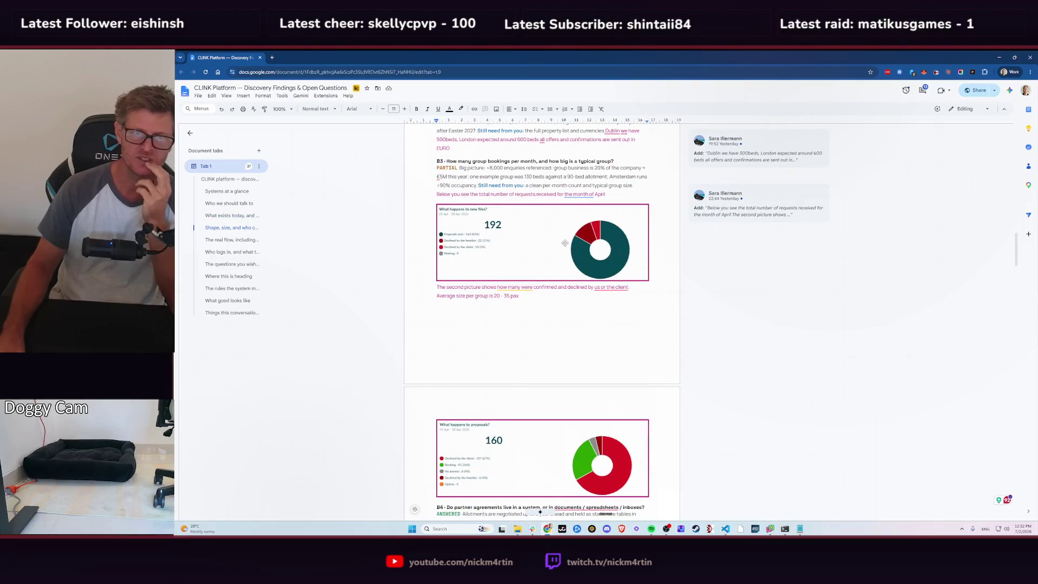
pyautogui.scroll(-2, 557, 238)
pyautogui.scroll(-3, 548, 233)
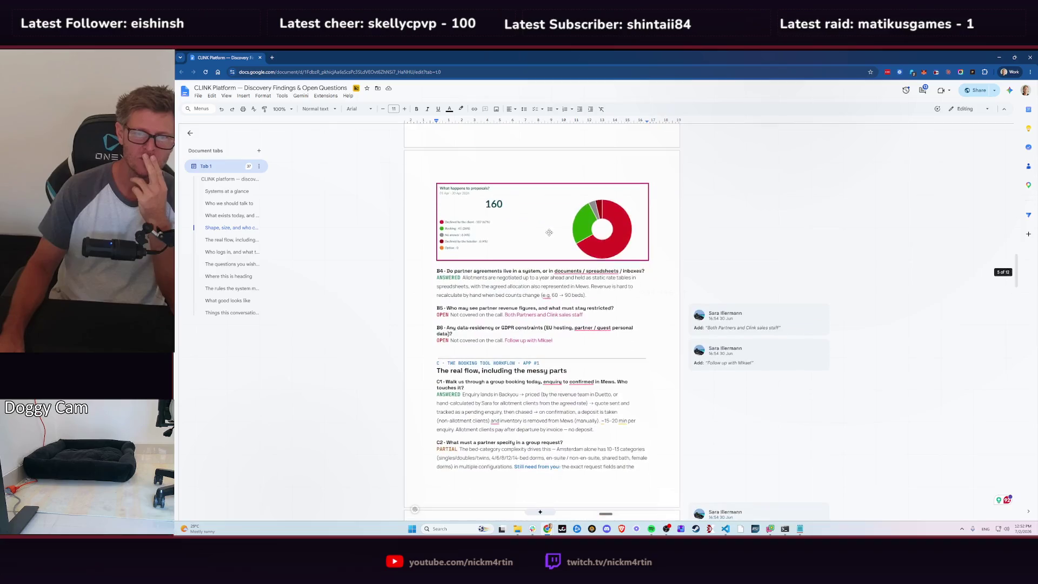
pyautogui.scroll(-1, 549, 232)
pyautogui.scroll(-2, 549, 232)
pyautogui.scroll(-2, 550, 233)
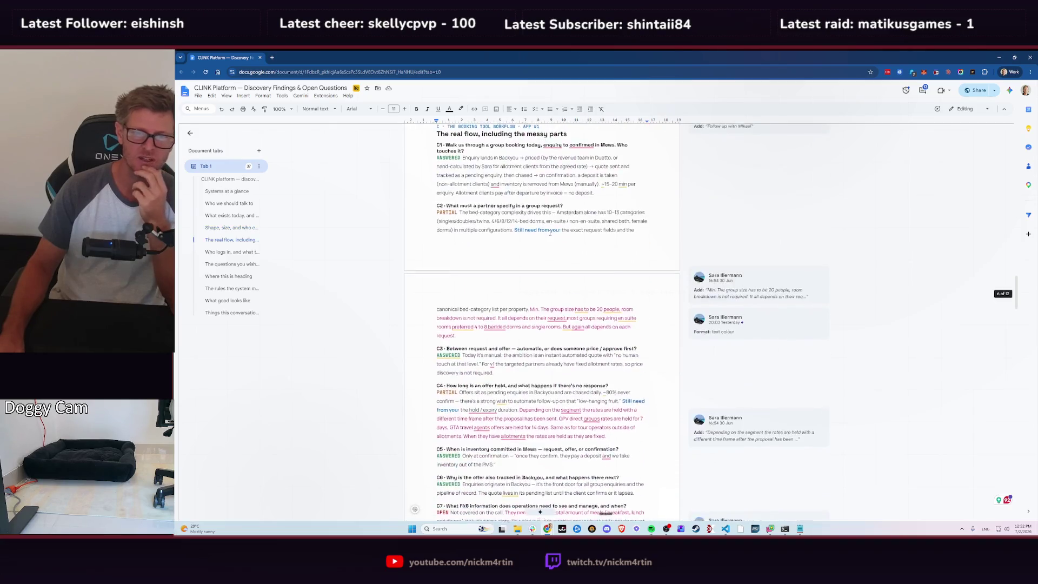
pyautogui.scroll(-2, 550, 233)
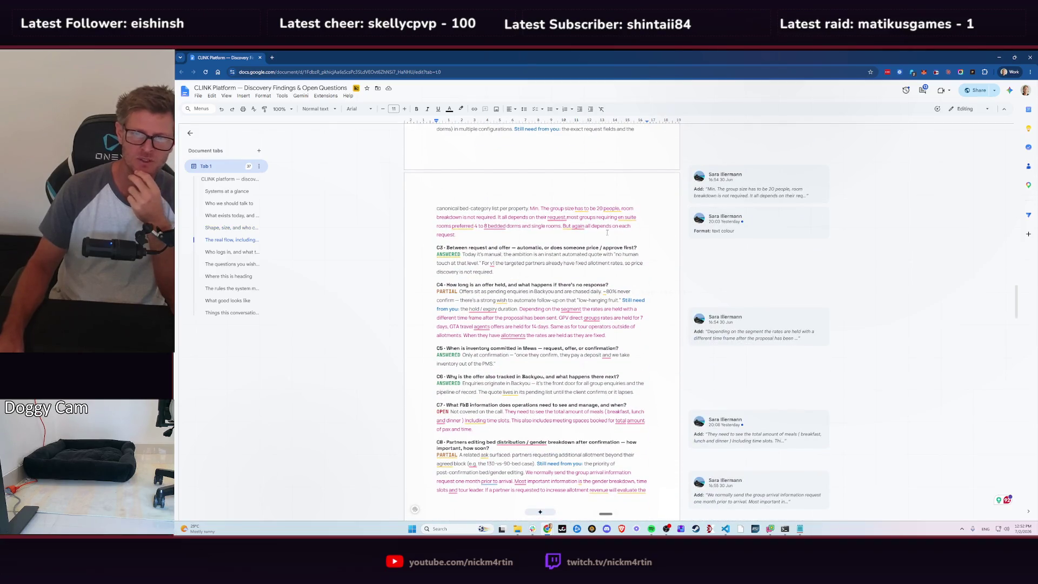
pyautogui.scroll(-1, 607, 232)
pyautogui.scroll(-3, 607, 232)
pyautogui.scroll(-2, 607, 260)
pyautogui.scroll(-3, 606, 306)
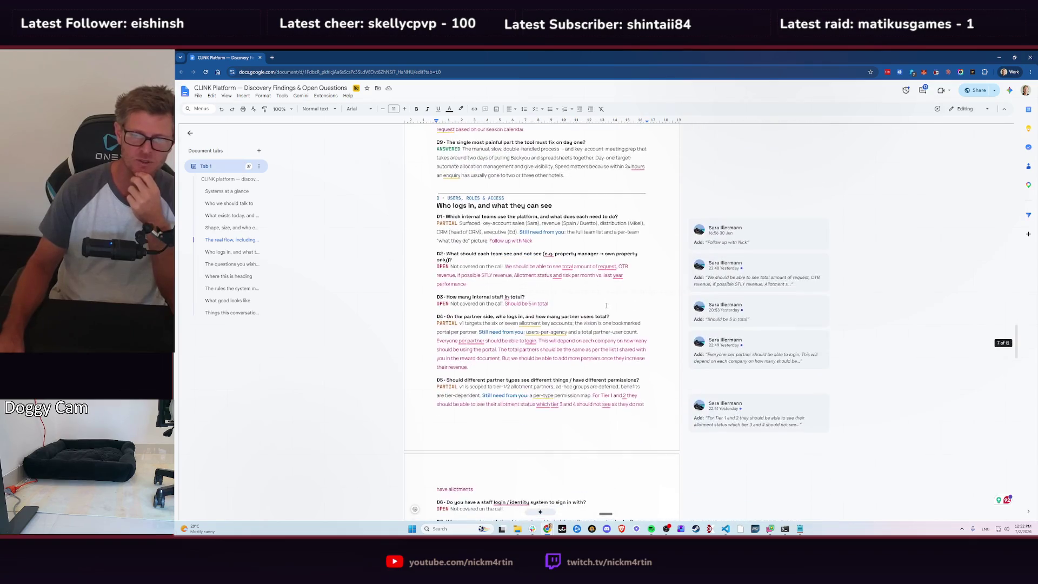
pyautogui.scroll(-4, 606, 306)
pyautogui.scroll(-4, 609, 306)
pyautogui.scroll(-4, 611, 308)
pyautogui.scroll(-4, 615, 311)
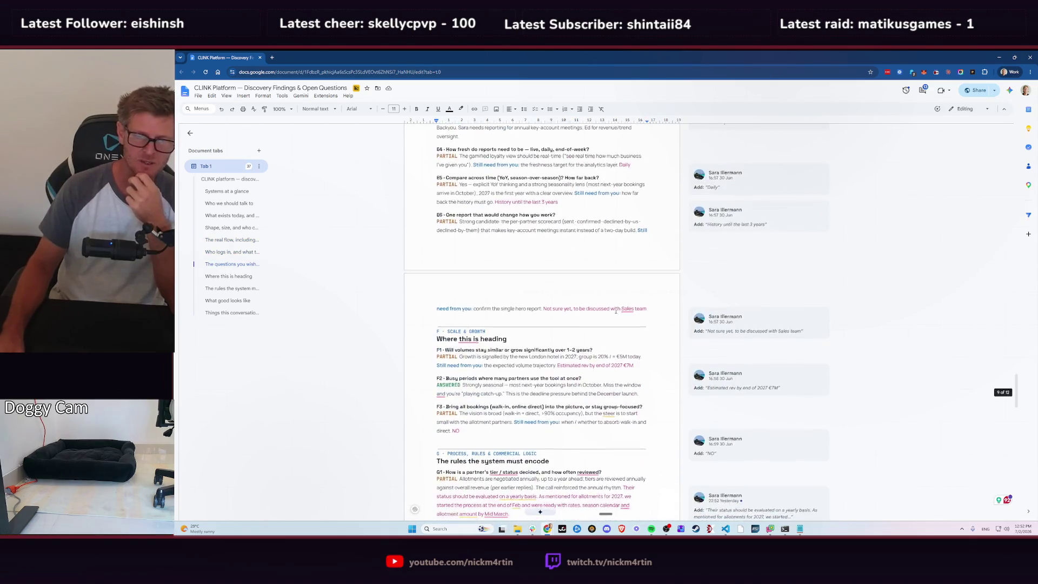
pyautogui.scroll(-3, 615, 311)
pyautogui.scroll(-2, 616, 311)
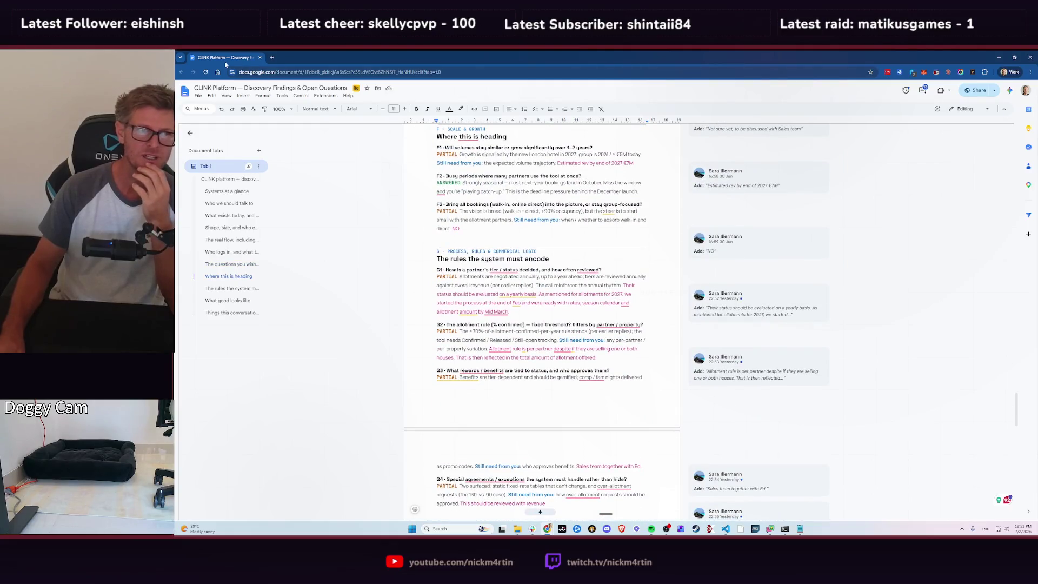
pyautogui.hotkey('alt', 'Tab')
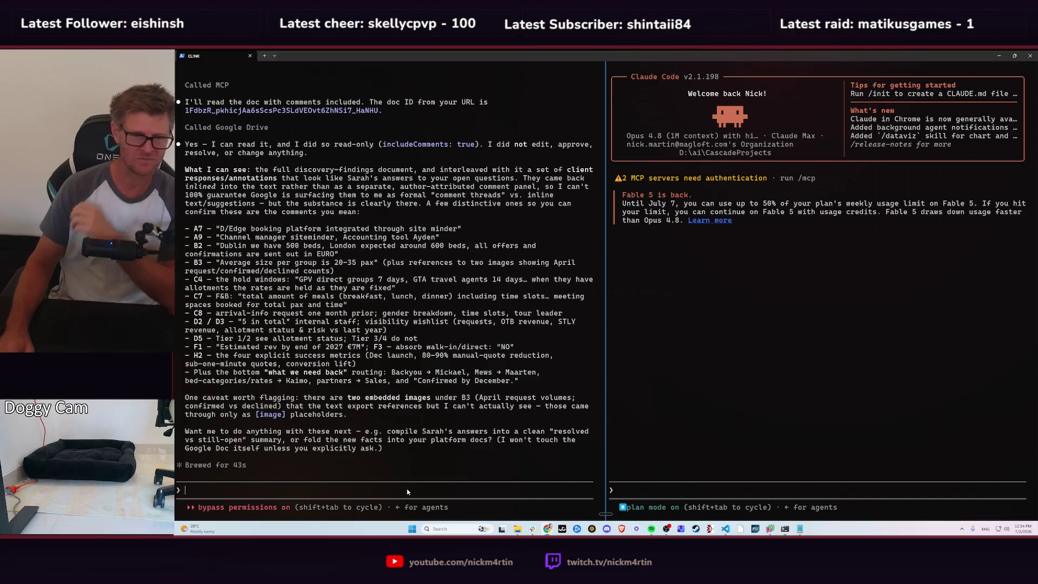
pyautogui.press('ctrl+super')
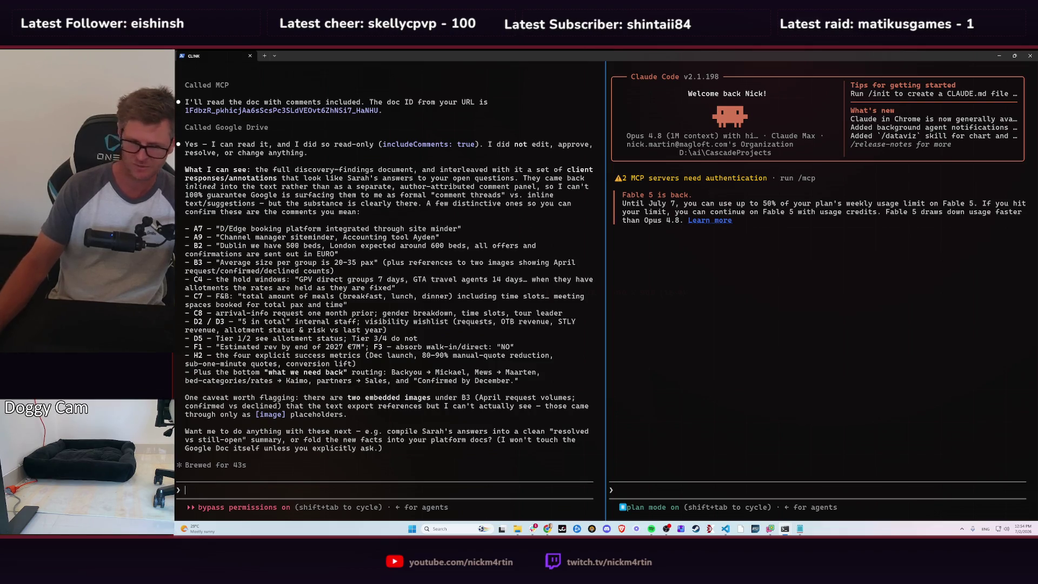
# - Ask, changing nothing yet, whether Claude could accept all the client's edits while keeping attribution visible
pyautogui.write("Don't change or edit anything yet. This is just a question but would you be able to go in as my account, I guess, and accept all these different changes and then how would we do this? How would we show that Sarah made these additional comments or answers to each of the questions? I would like to basically accept all the edits or suggestions but clearly show for each answer, for each question, that Sarah added this additional answer.")
pyautogui.press('Return')
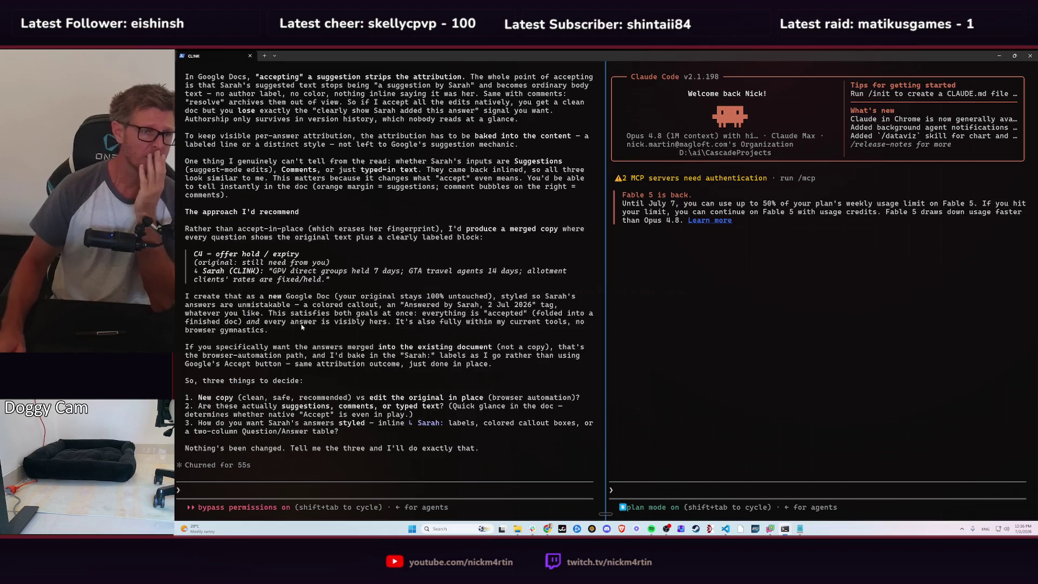
pyautogui.scroll(10, 298, 188)
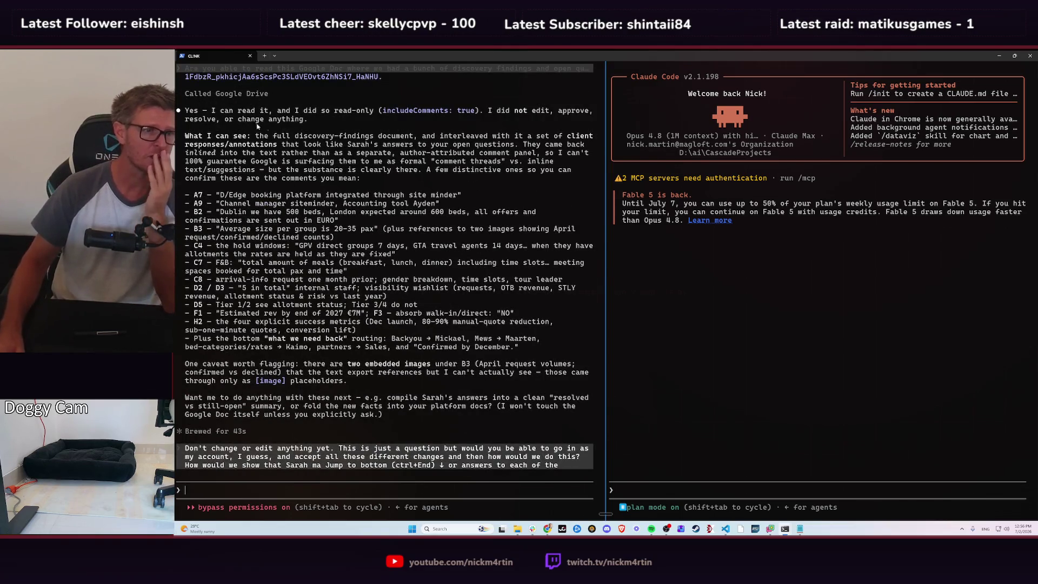
pyautogui.scroll(-10, 319, 221)
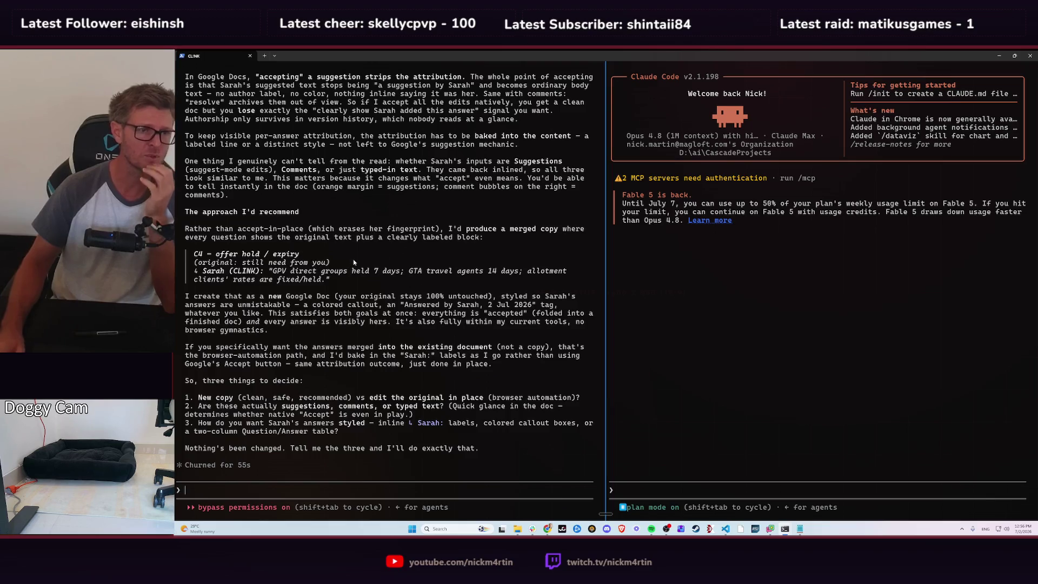
pyautogui.scroll(2, 354, 262)
pyautogui.scroll(8, 389, 246)
pyautogui.scroll(-5, 389, 290)
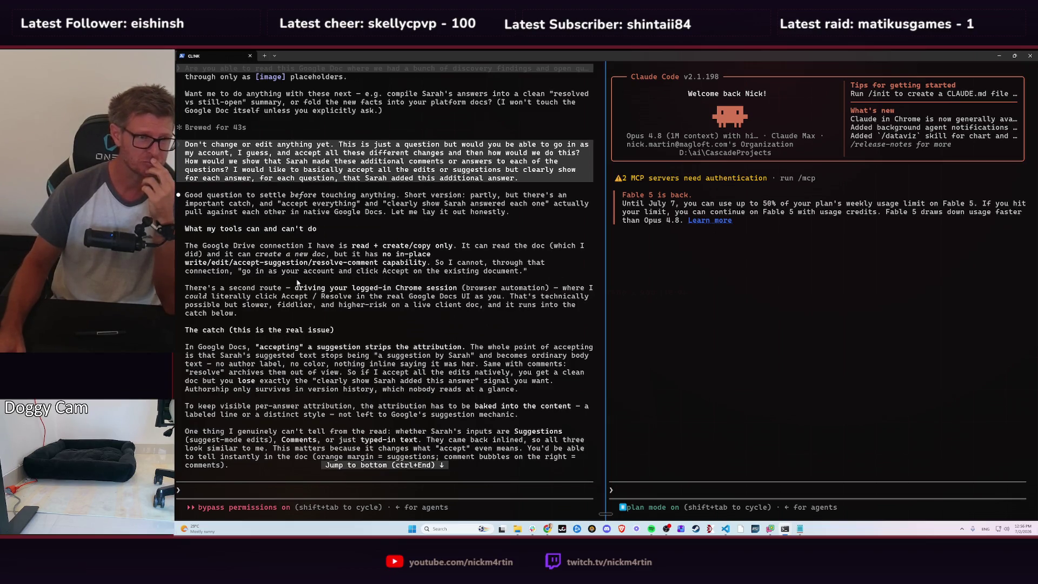
pyautogui.scroll(-2, 297, 282)
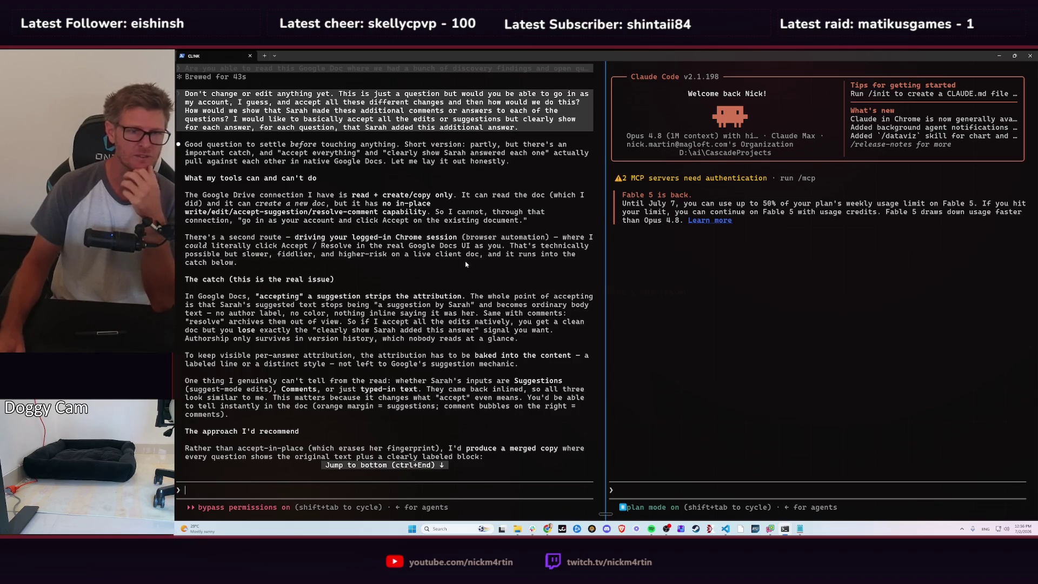
pyautogui.scroll(-3, 371, 246)
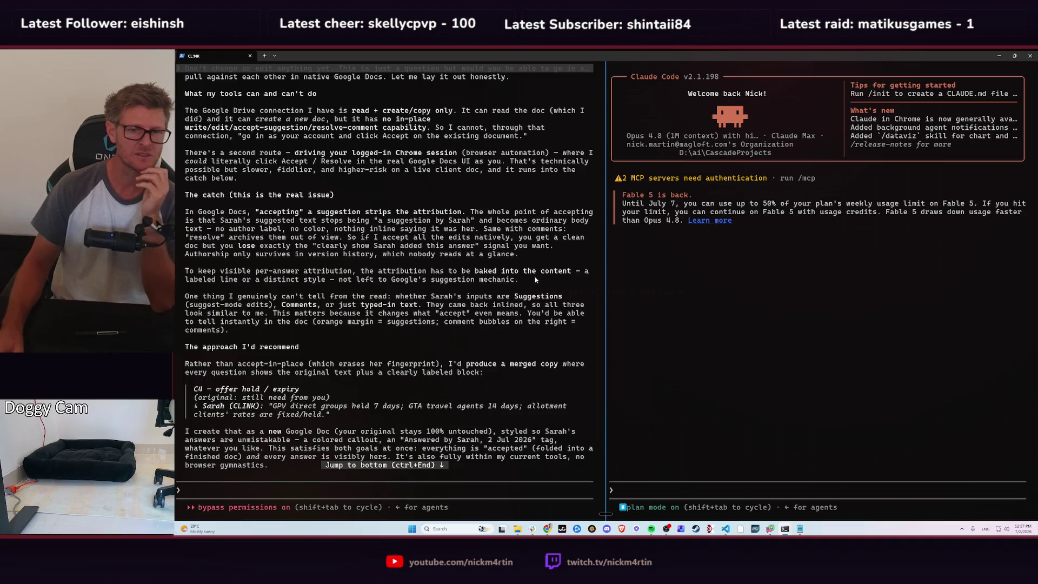
pyautogui.scroll(-3, 289, 258)
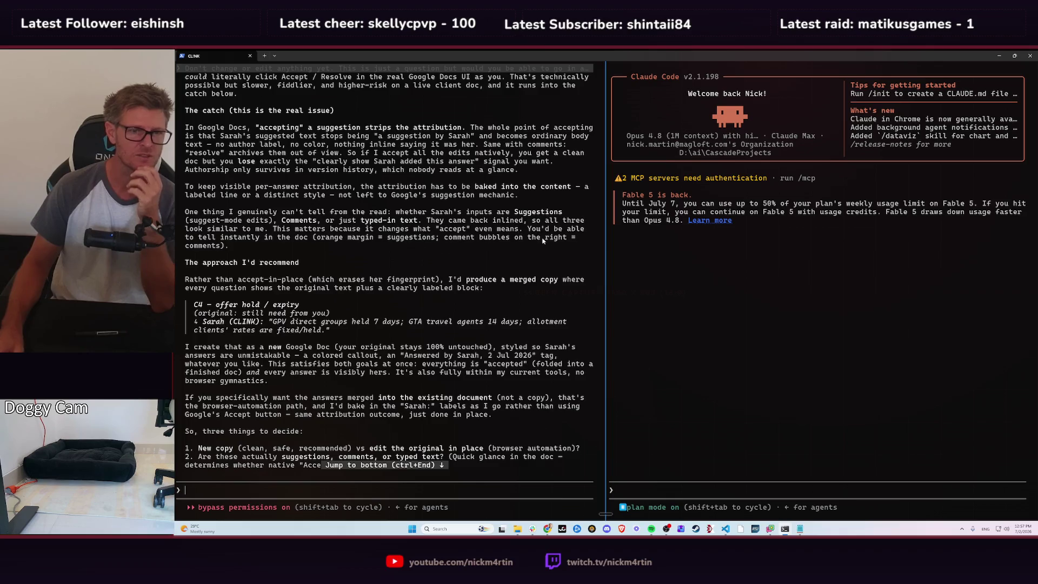
pyautogui.scroll(-2, 281, 237)
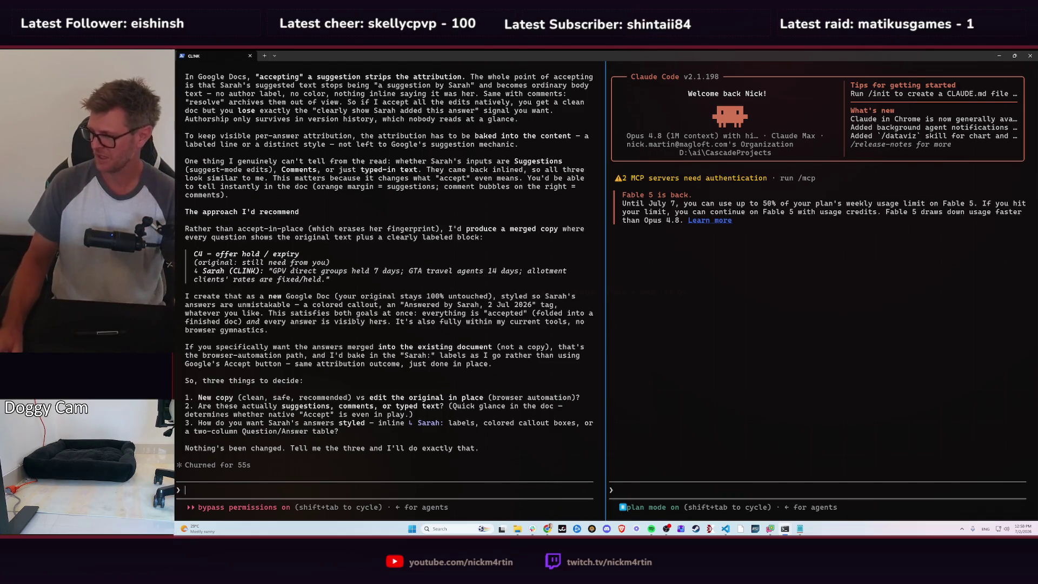
pyautogui.hotkey('alt', 'Tab')
pyautogui.hotkey('alt', 'Tab')
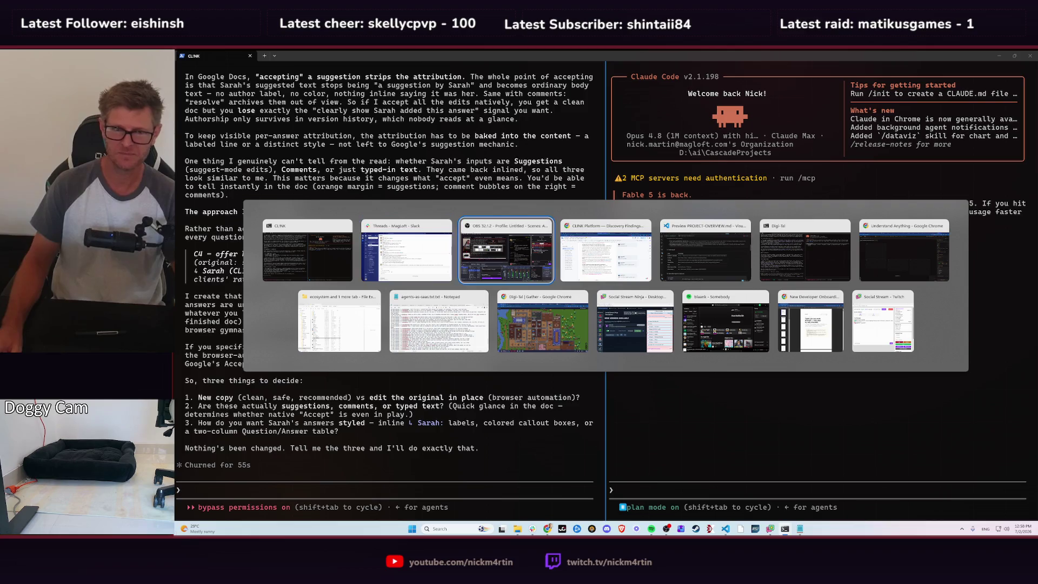
pyautogui.hotkey('alt', 'Tab')
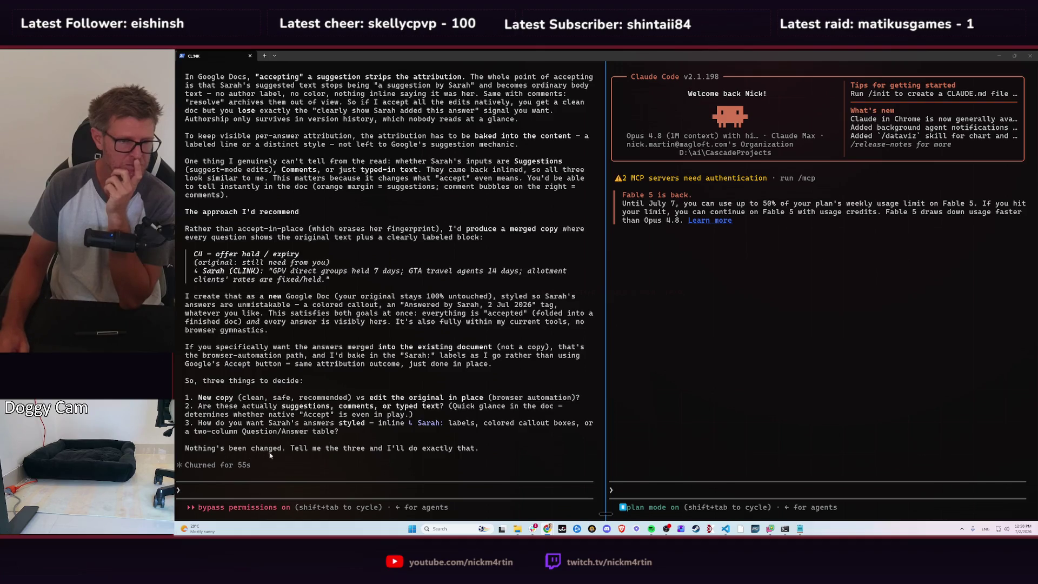
pyautogui.click(354, 492)
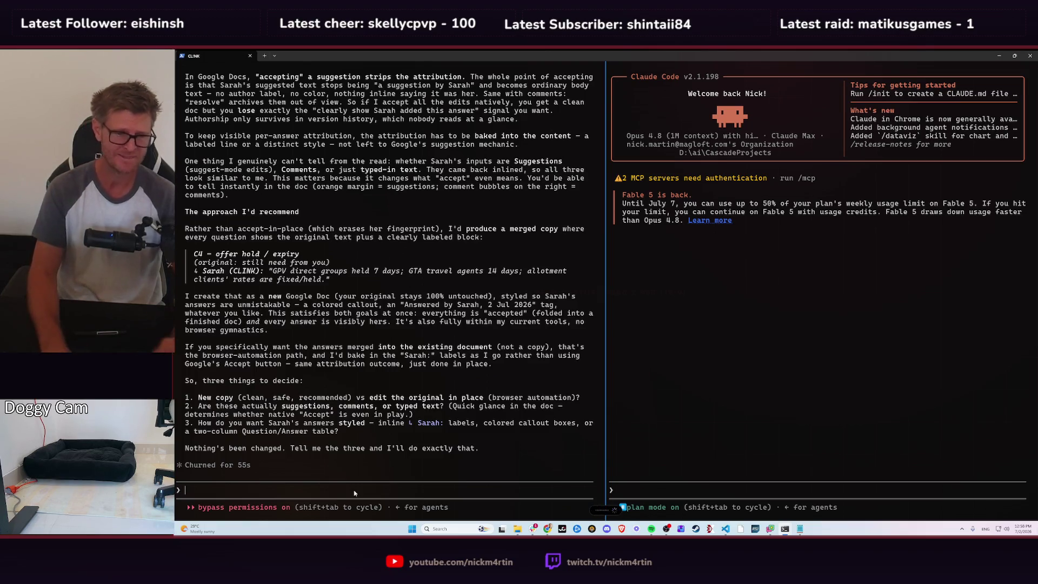
pyautogui.write('Is there a way to give you permission to actually go and edit the existing document because: 1. I want to keep all the styling. 2. I would prefer not to create a new document because that means I would have to share a new link to Clink.')
# - Send the request for permission to edit the existing CLINK doc in place, keeping its styling
pyautogui.press('Return')
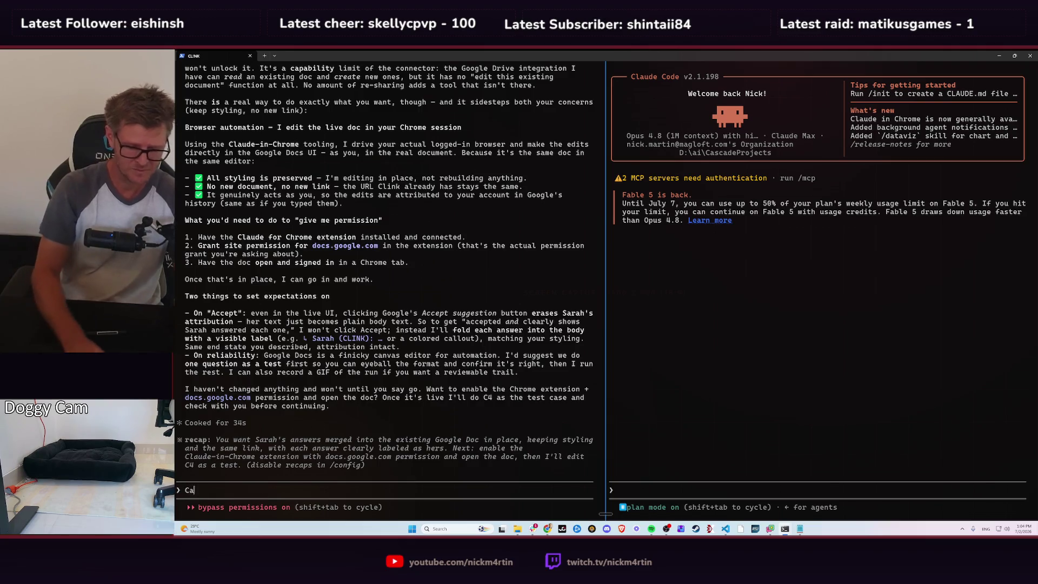
# - Draft a prompt asking whether the Chrome plugin and access are granted, proposing question A2 first
pyautogui.write('Can you check to see')
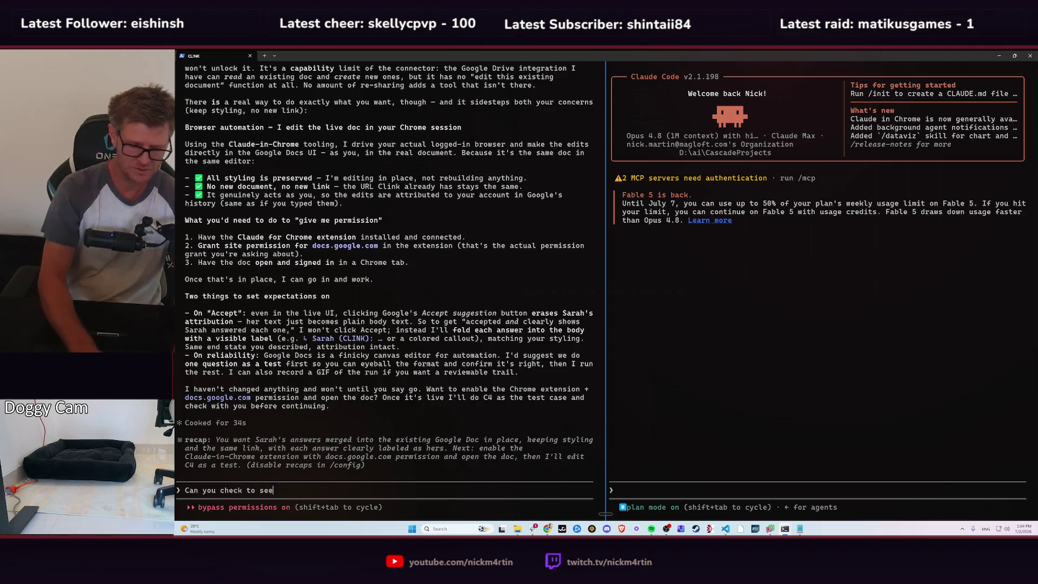
pyautogui.write(' if the plugin ')
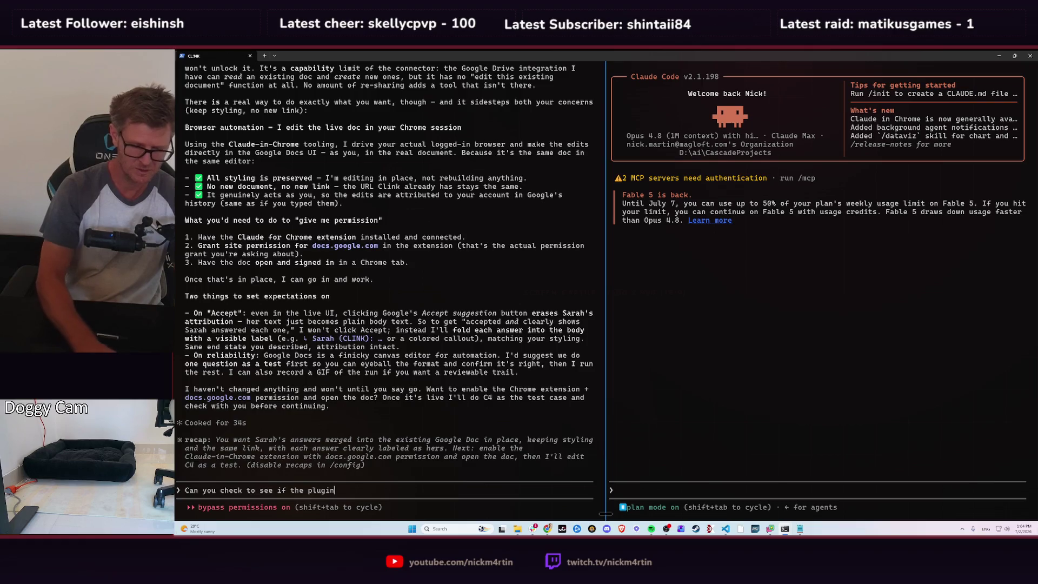
pyautogui.write('+ acce')
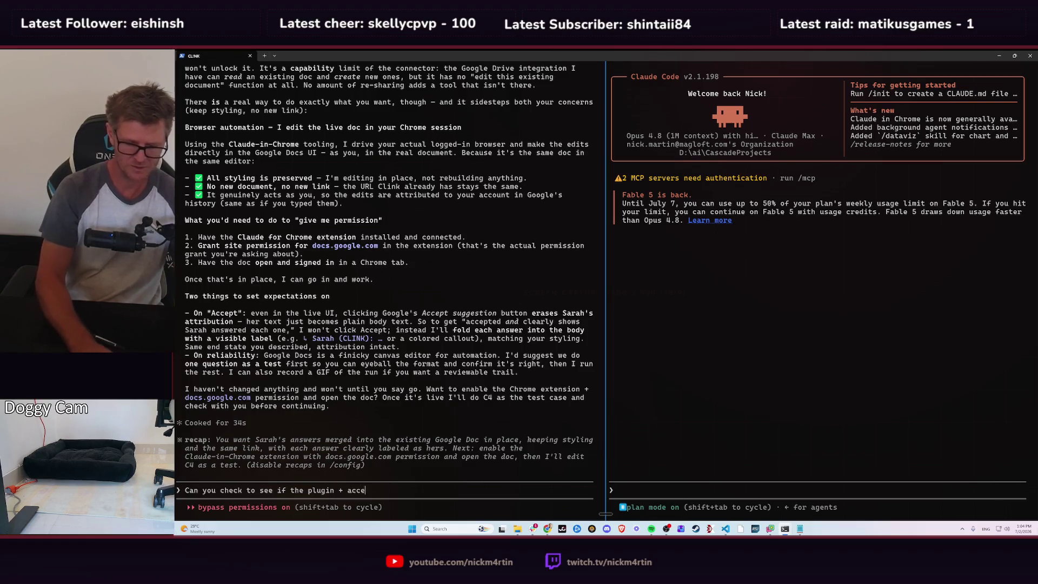
pyautogui.write('ss is currently')
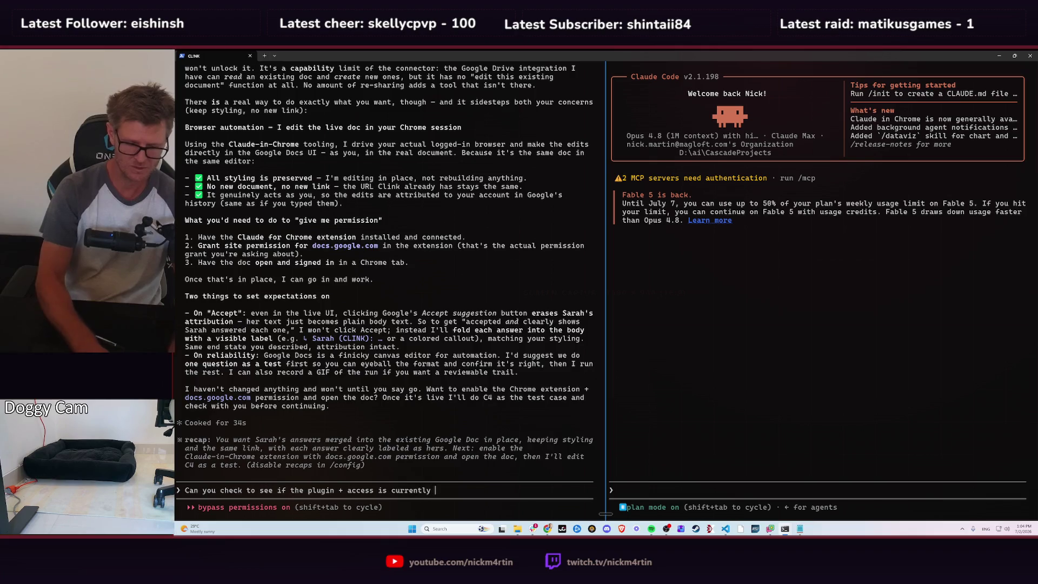
pyautogui.write(' granted? ')
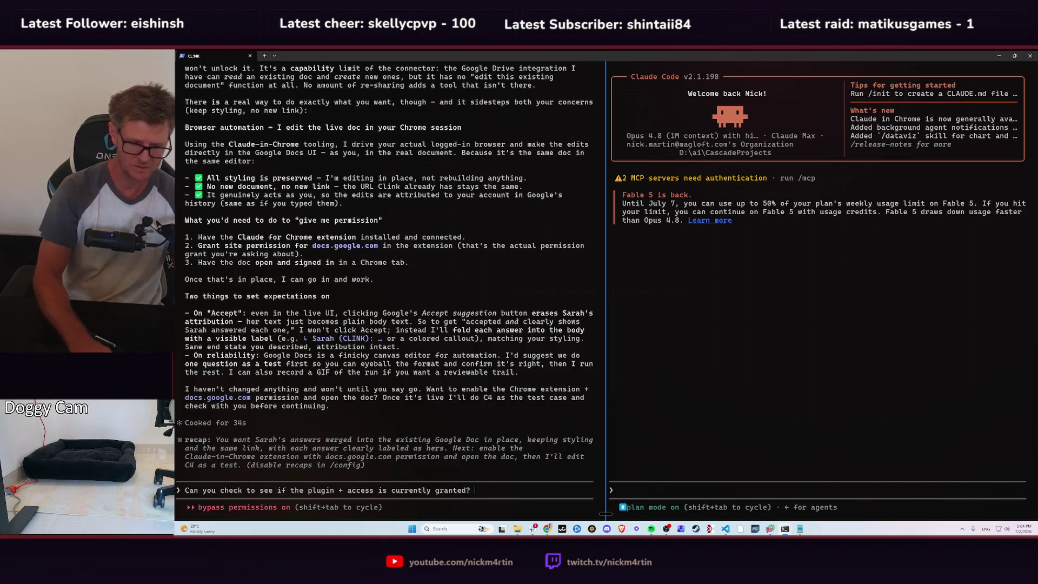
pyautogui.write('We could tr')
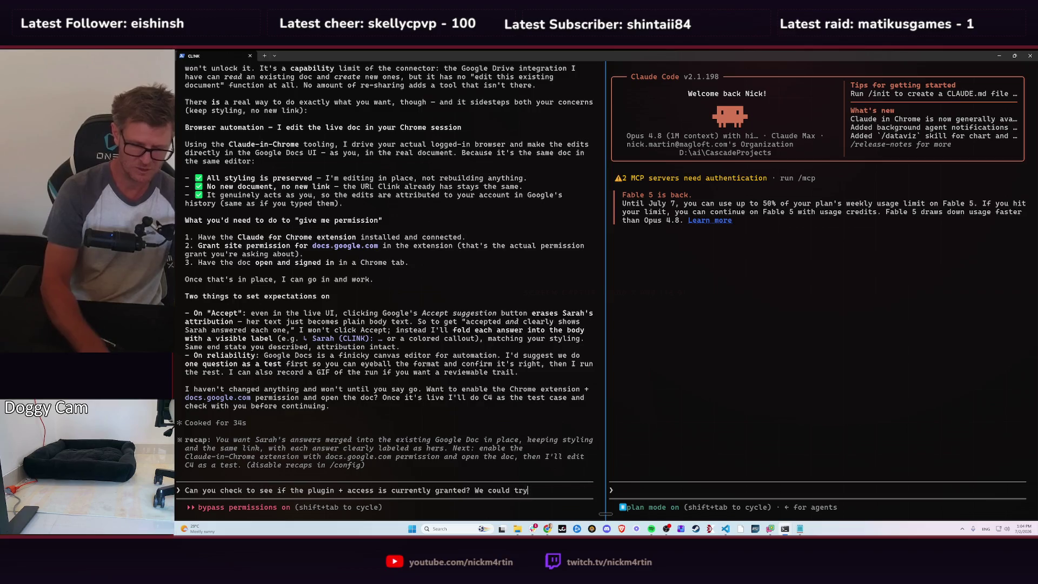
pyautogui.write('y')
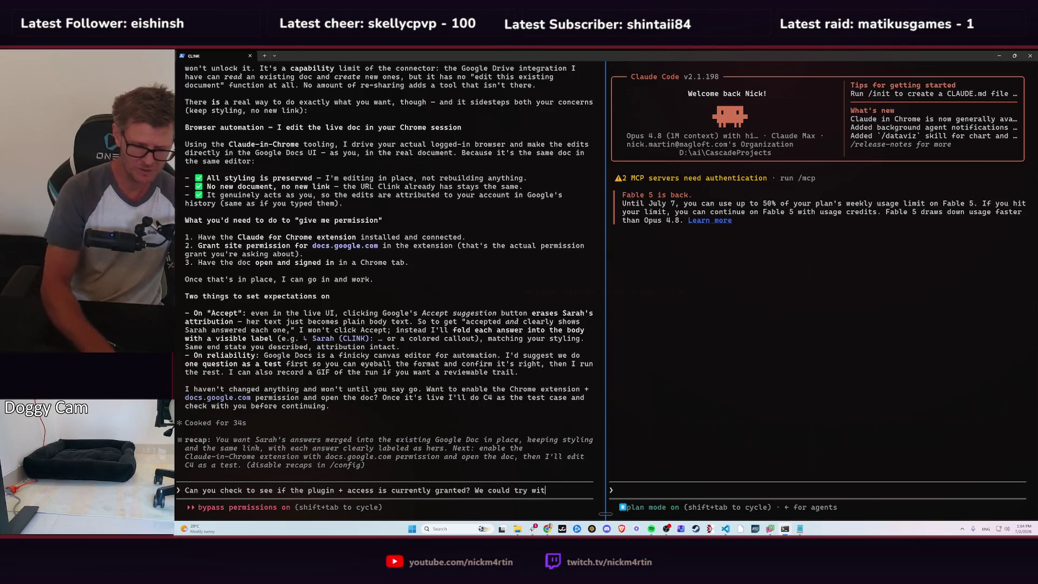
pyautogui.write('with the ')
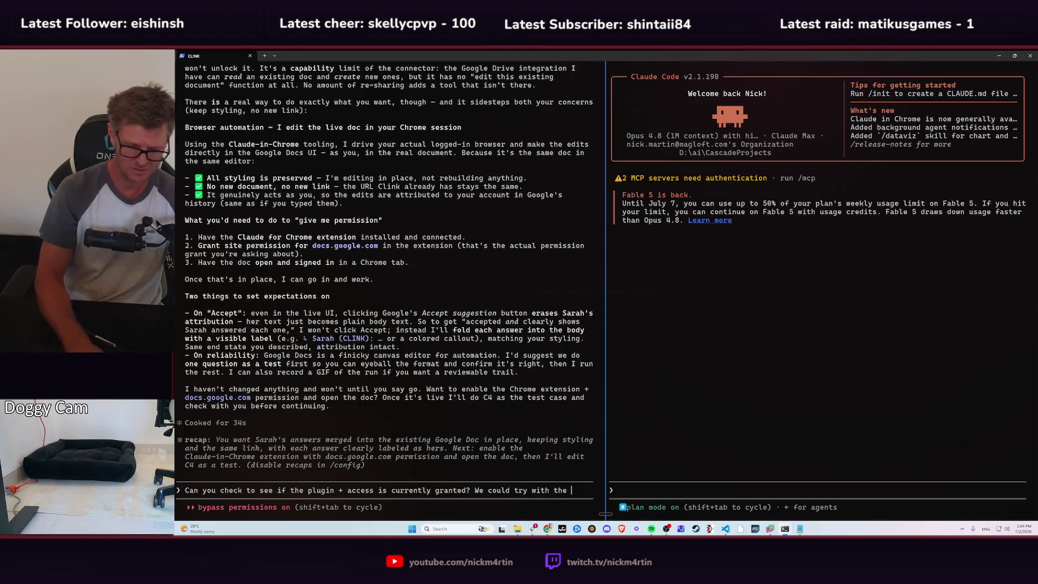
pyautogui.write('question A')
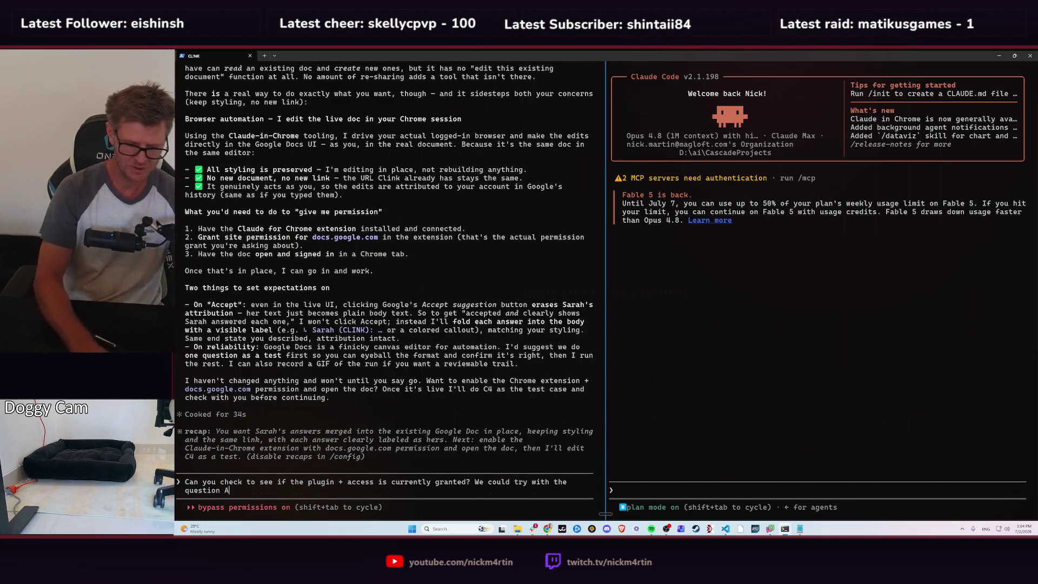
pyautogui.write('2 as the fir')
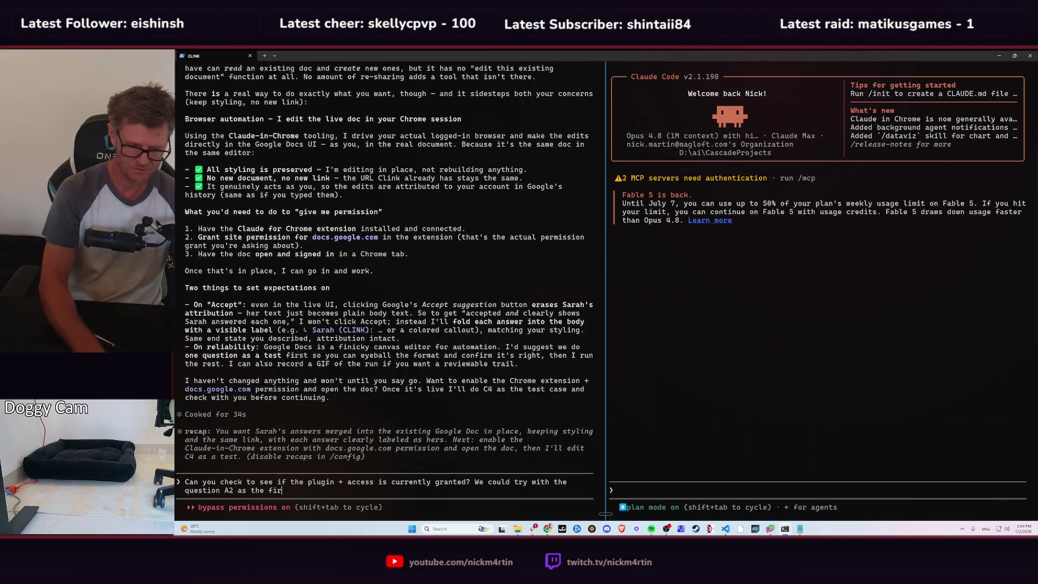
pyautogui.write('st one. Are')
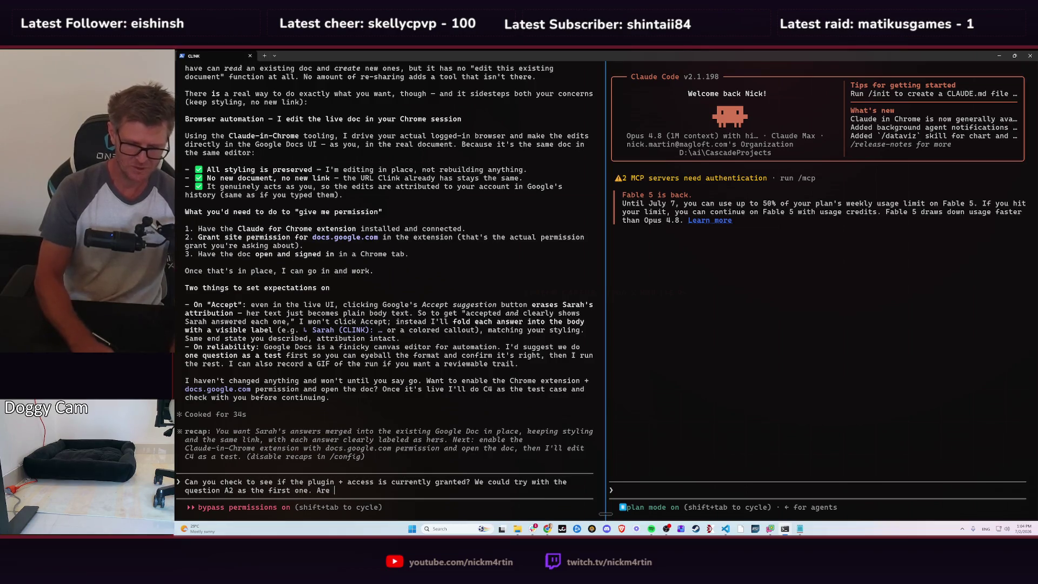
pyautogui.write(' you able to ')
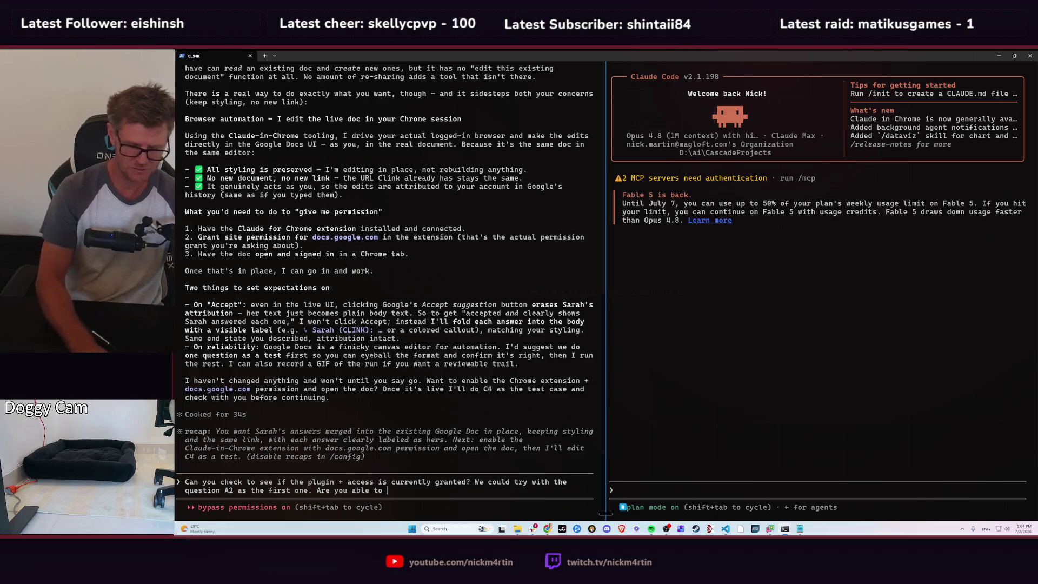
pyautogui.write('revie')
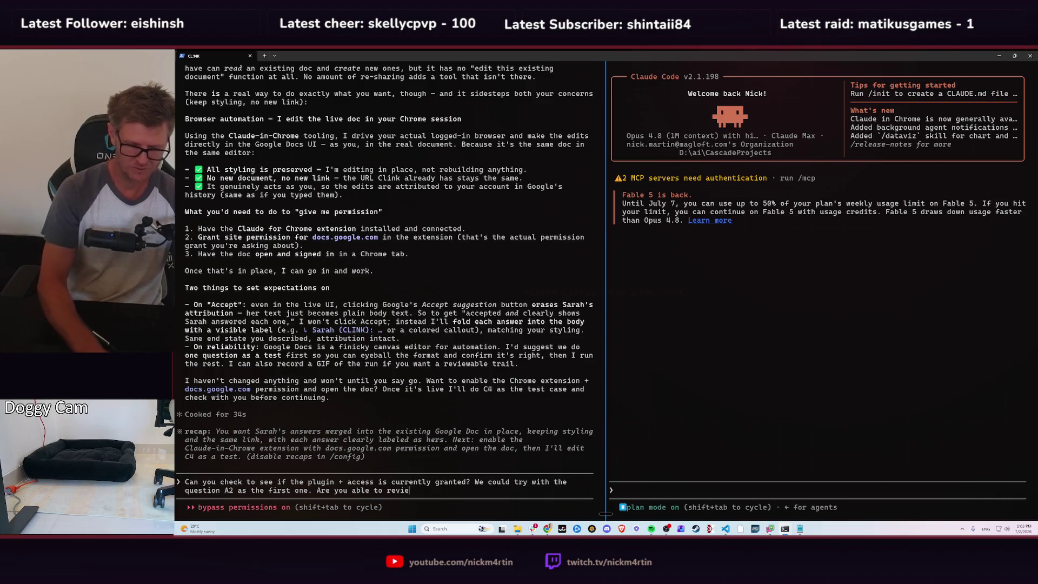
pyautogui.write('w the comment')
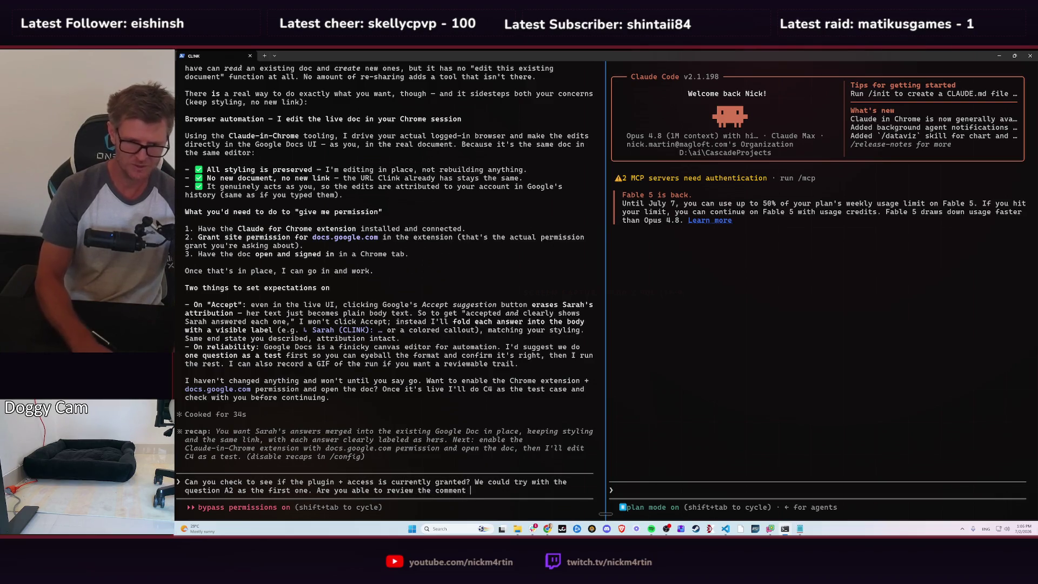
pyautogui.write(' and see if i')
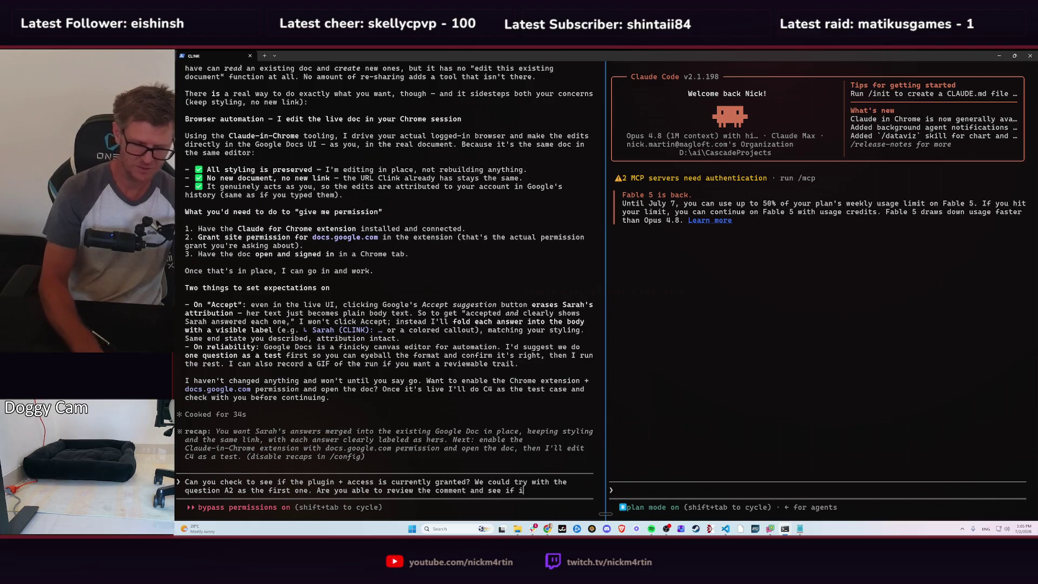
pyautogui.write('t fully answe')
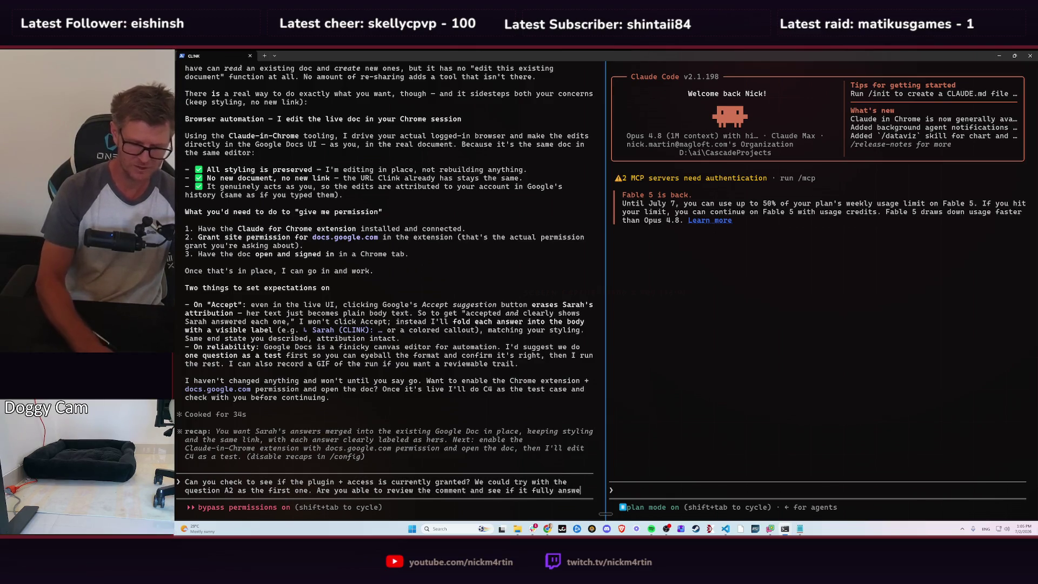
pyautogui.write('re')
pyautogui.write('s the ')
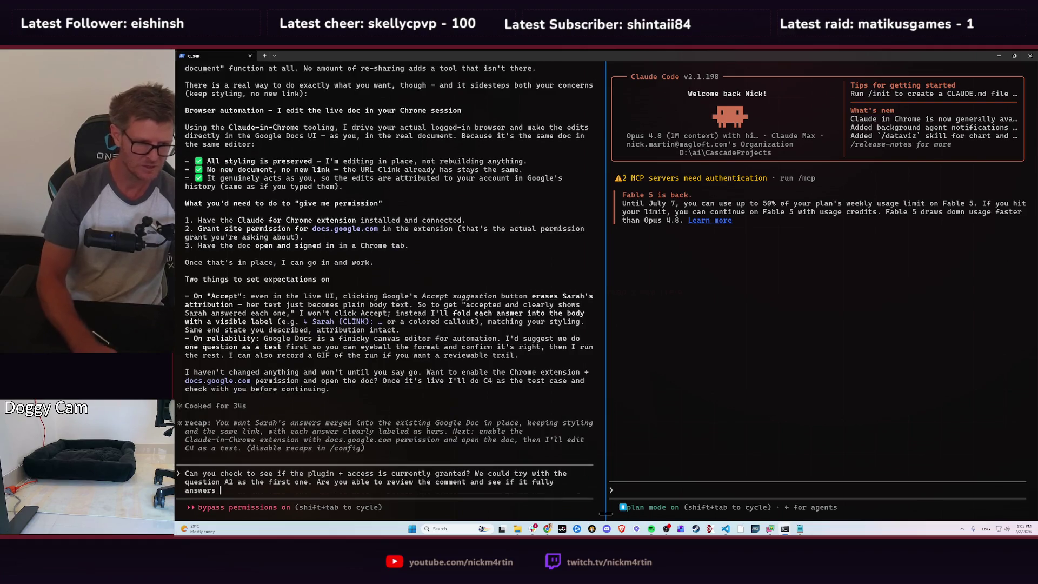
pyautogui.write('questi')
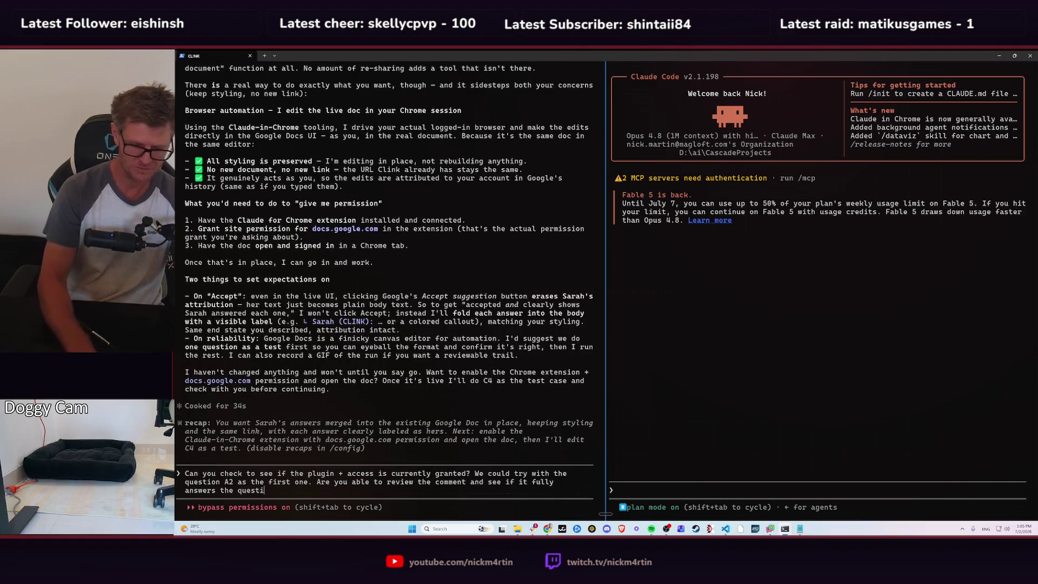
pyautogui.write('on? Are you ')
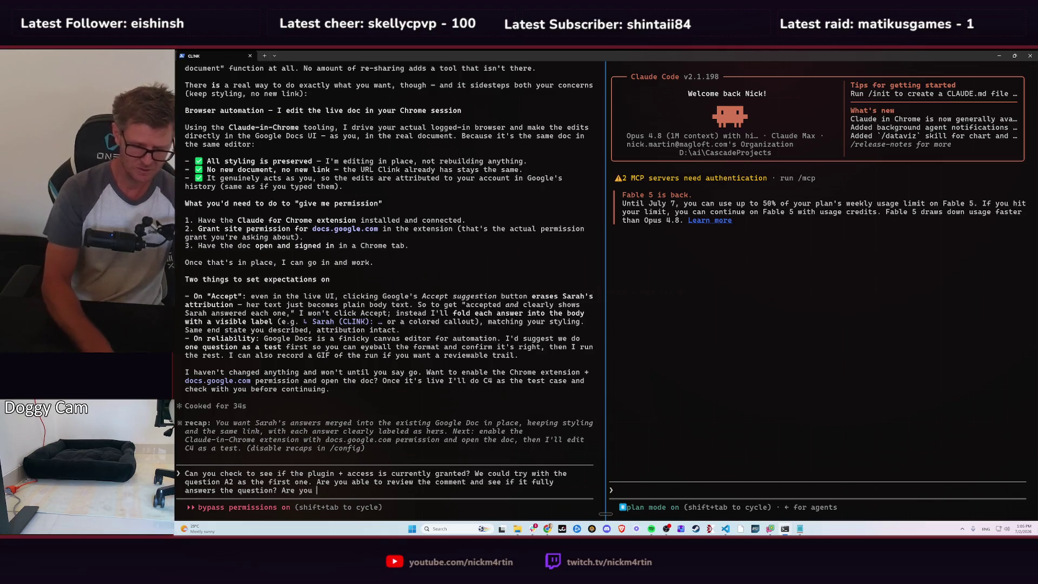
pyautogui.write('also able to')
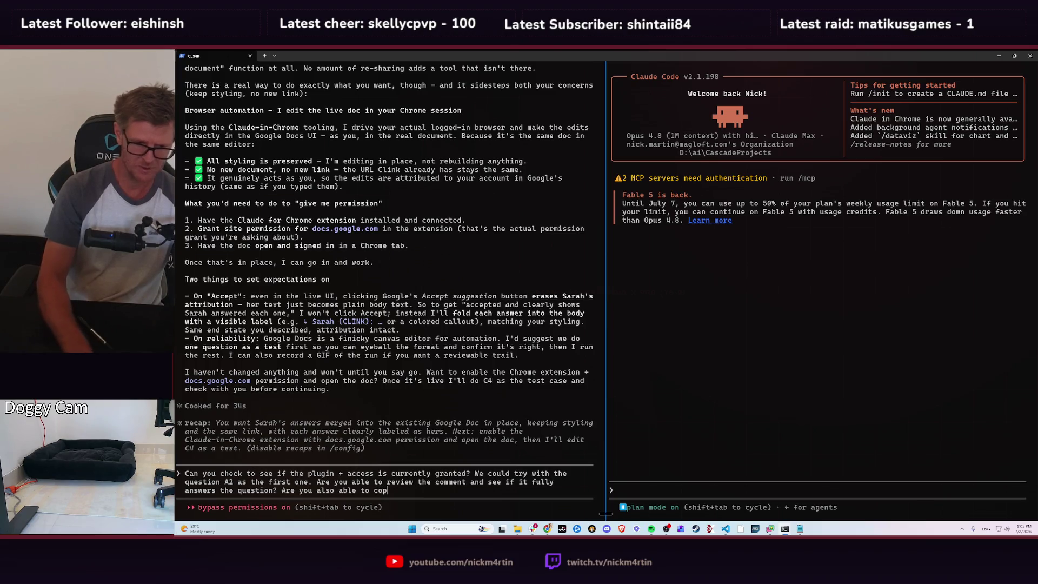
# - Extend the draft: save each comment's metadata showing who answered and when; A2 remains open
pyautogui.write('cop')
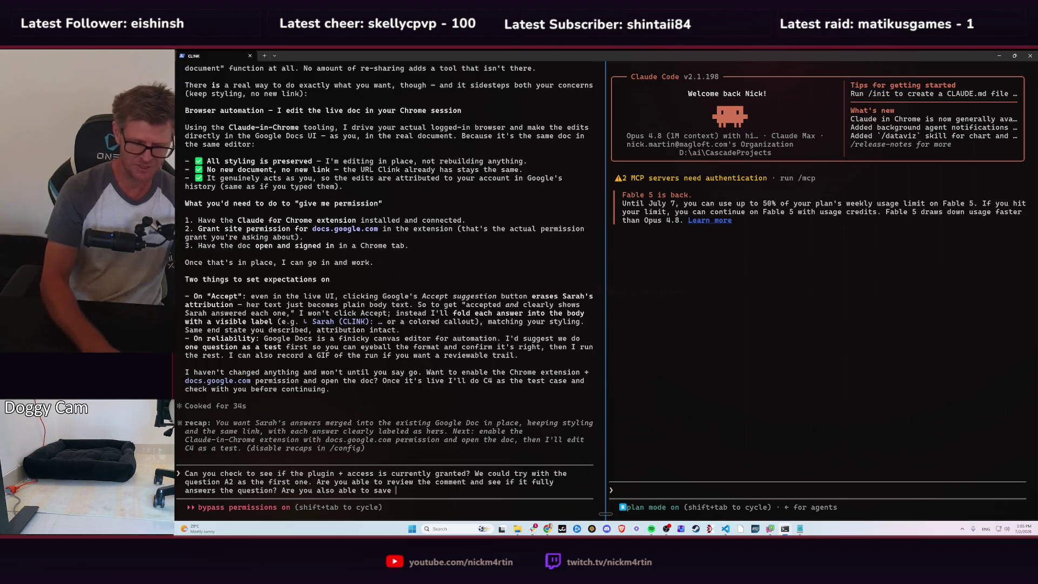
pyautogui.write('save each comments ')
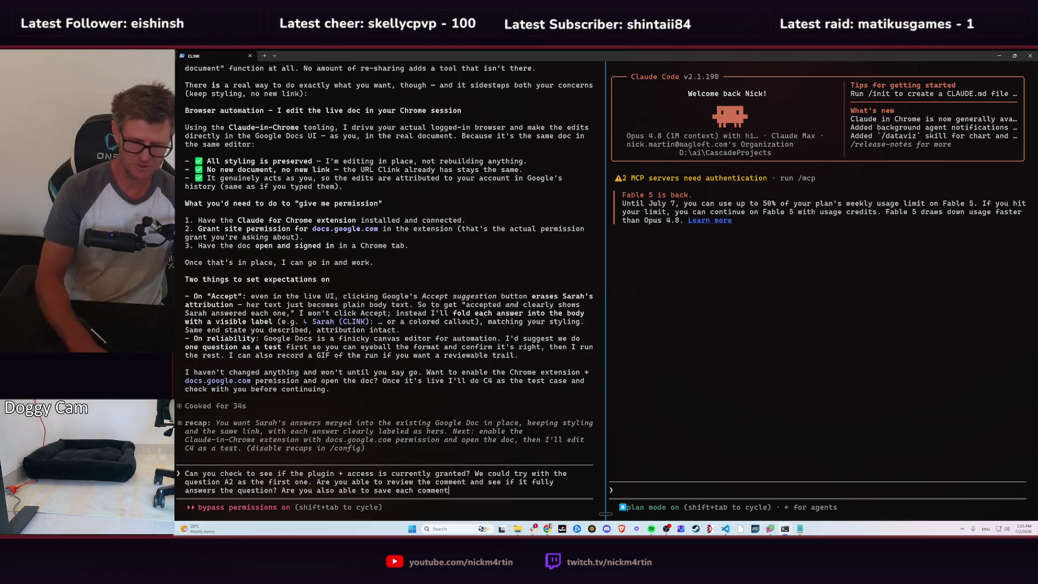
pyautogui.write('meta ')
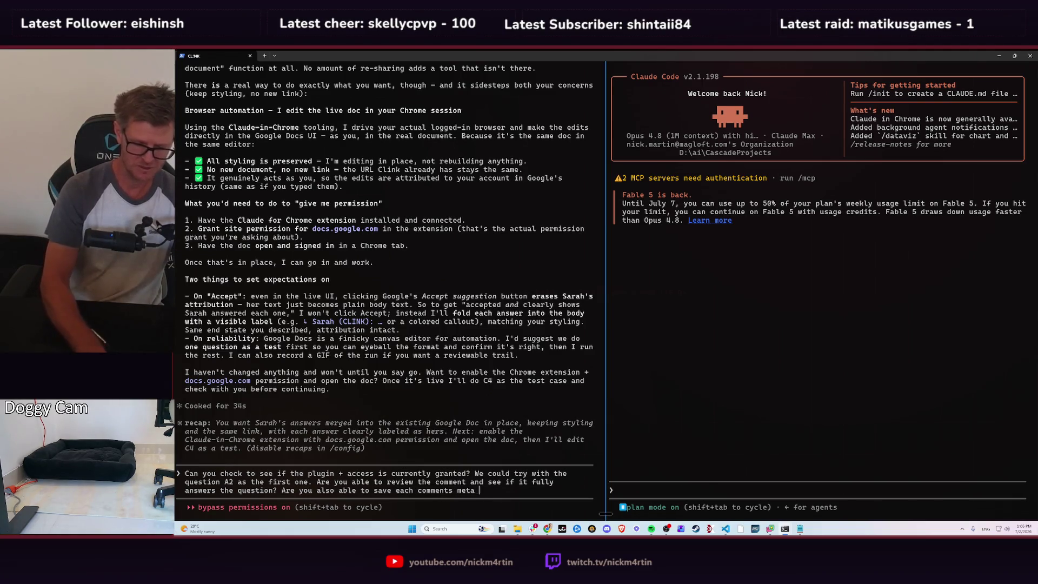
pyautogui.write('data and show t')
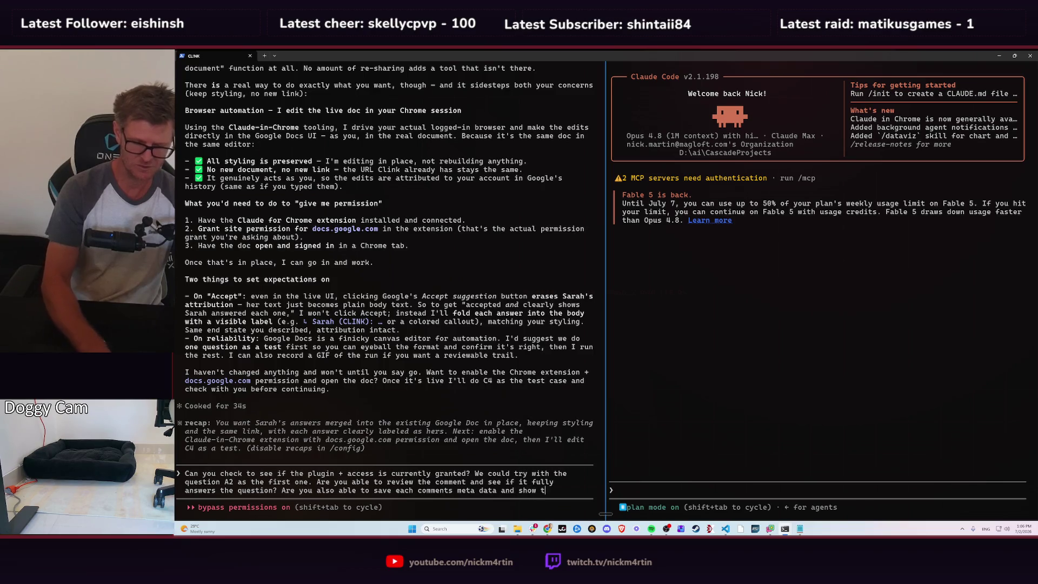
pyautogui.write('hat in the')
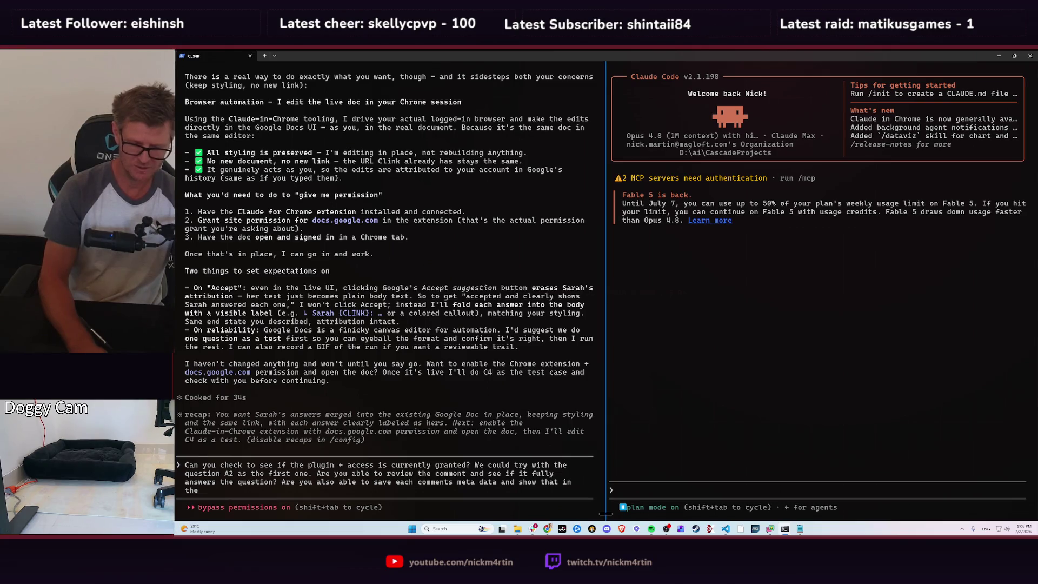
pyautogui.write('snaswe')
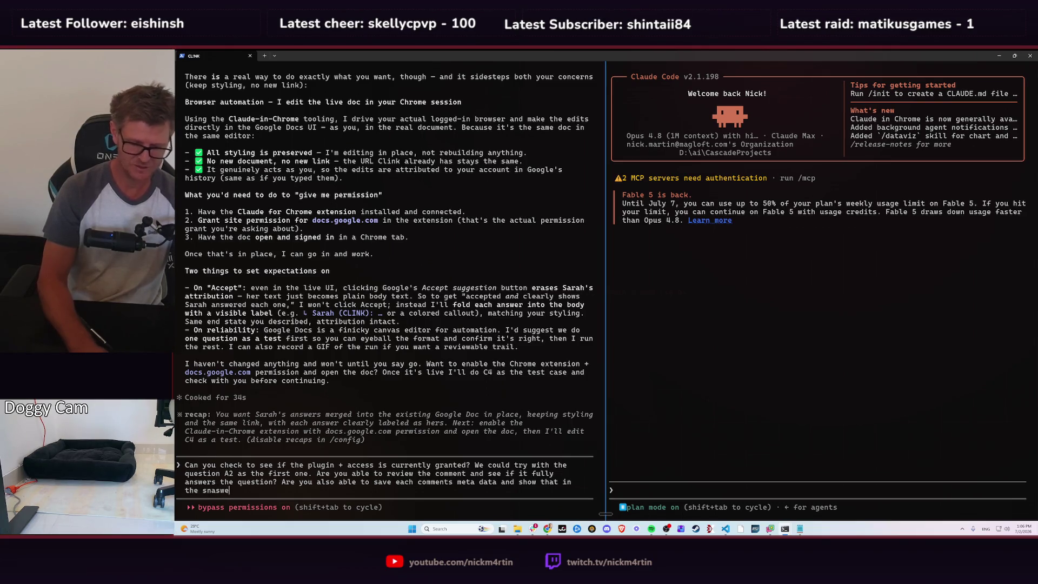
pyautogui.press('BackSpace')
pyautogui.press('BackSpace')
pyautogui.press('BackSpace')
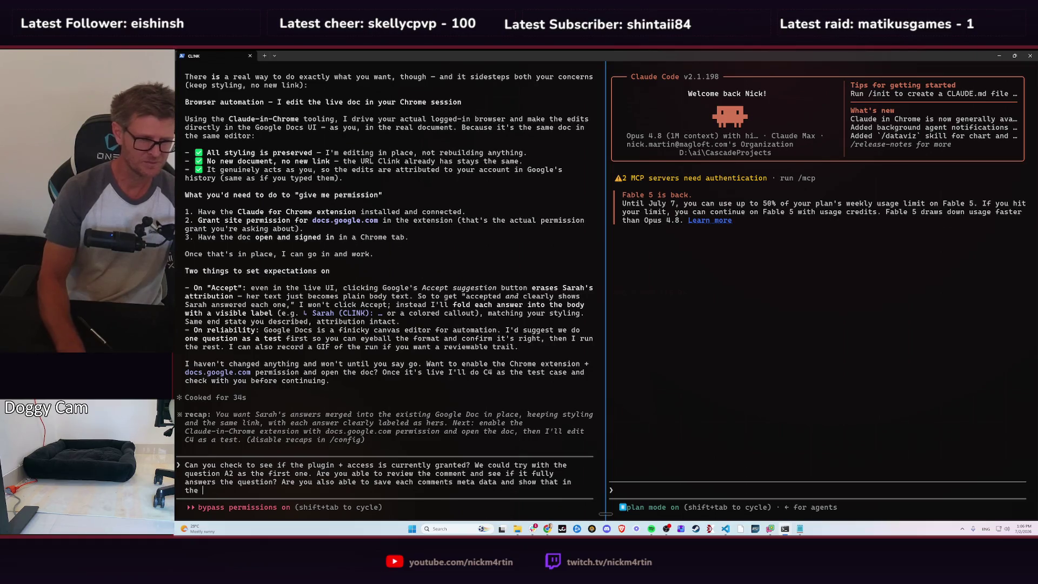
pyautogui.write('answer so we ')
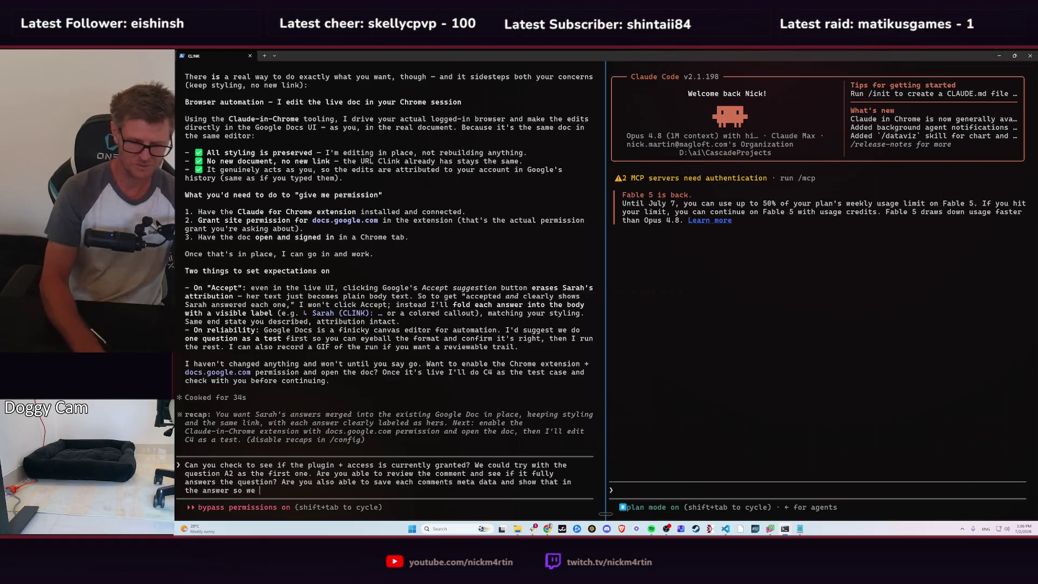
pyautogui.write('can see it was ')
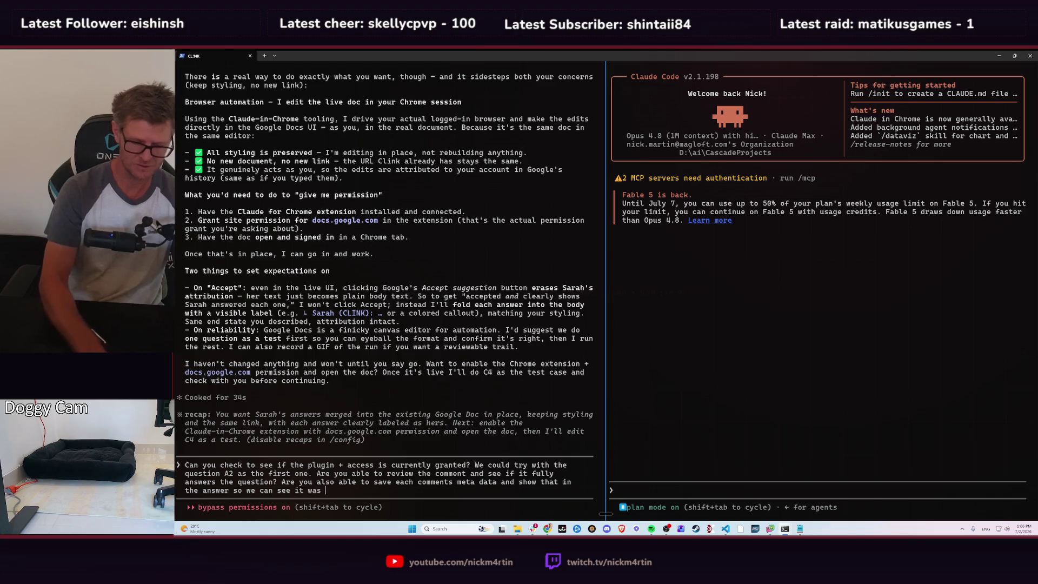
pyautogui.write('Sara and ')
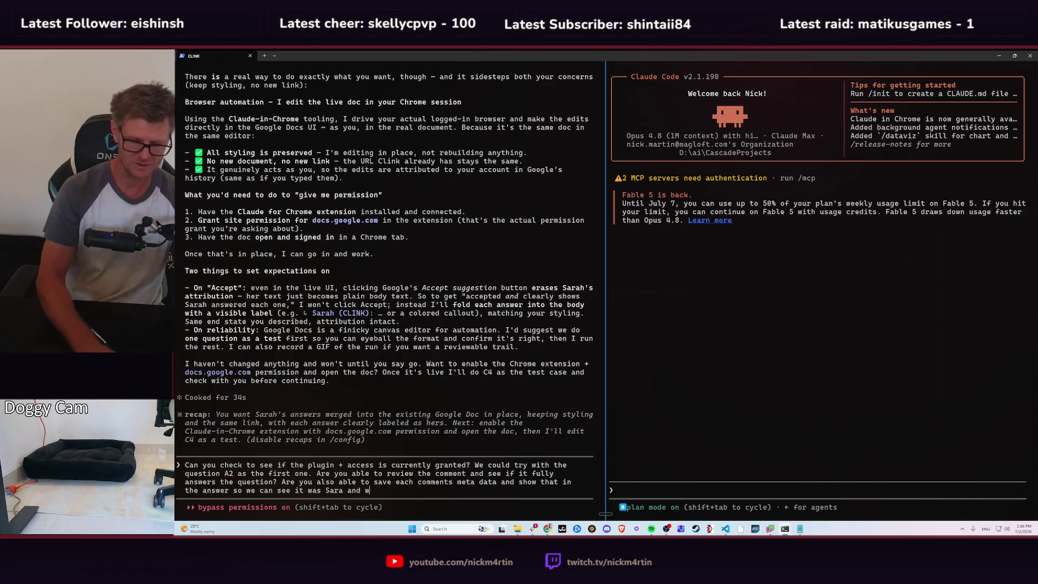
pyautogui.write('when?')
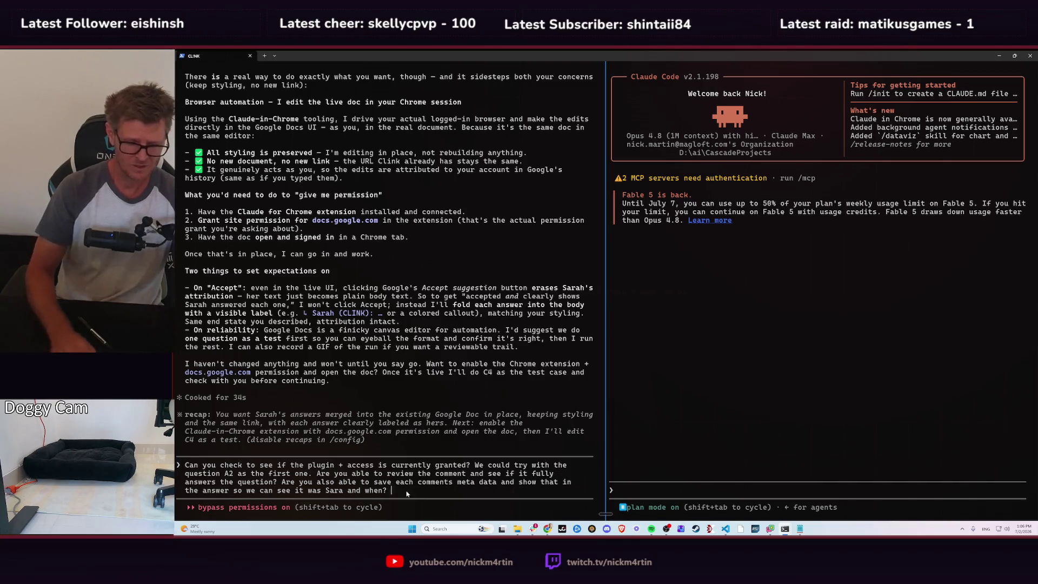
pyautogui.write('Question A')
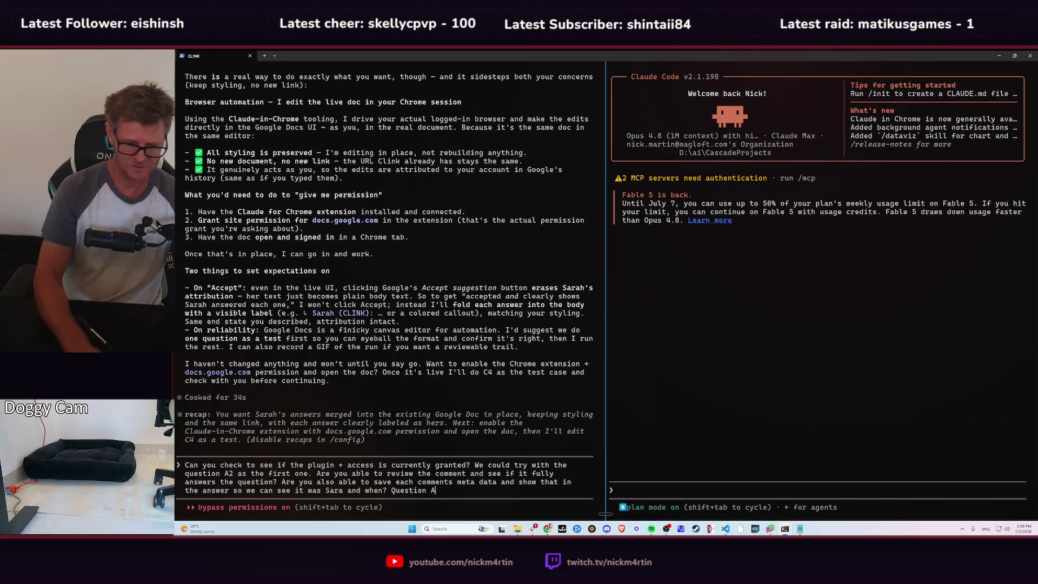
pyautogui.write('2 ')
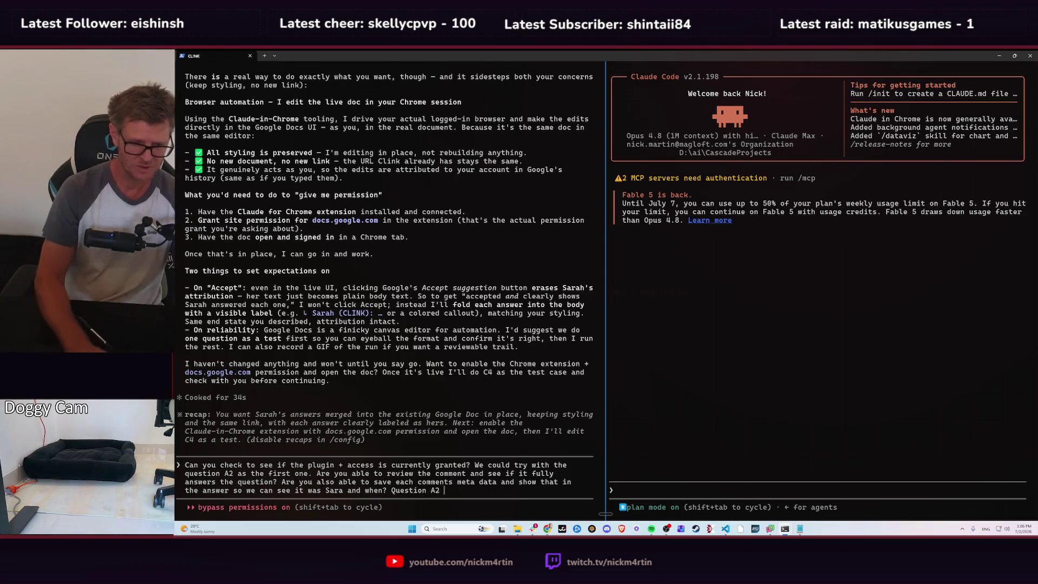
pyautogui.write('is only answe')
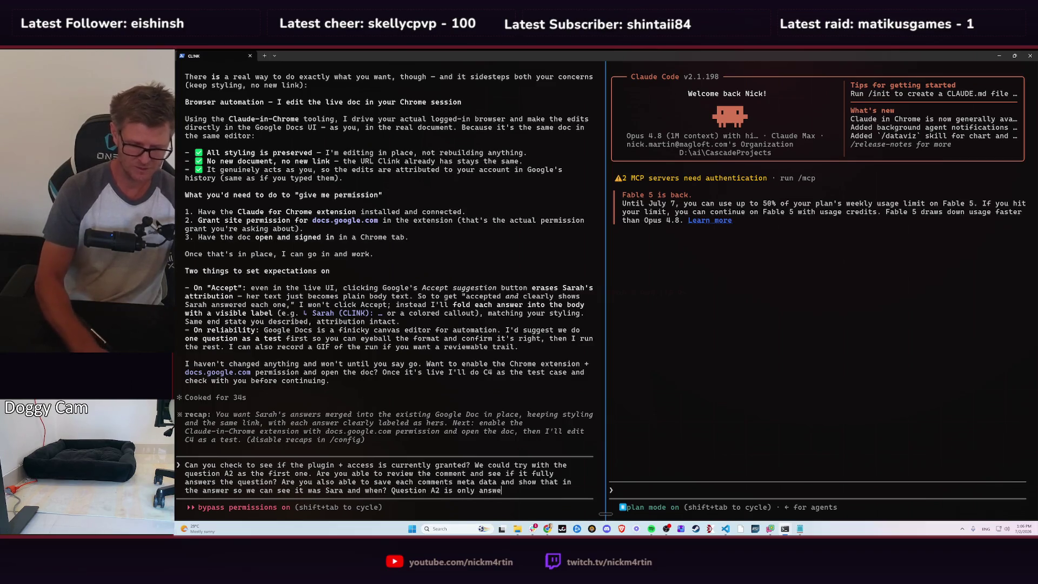
pyautogui.write('red by a ')
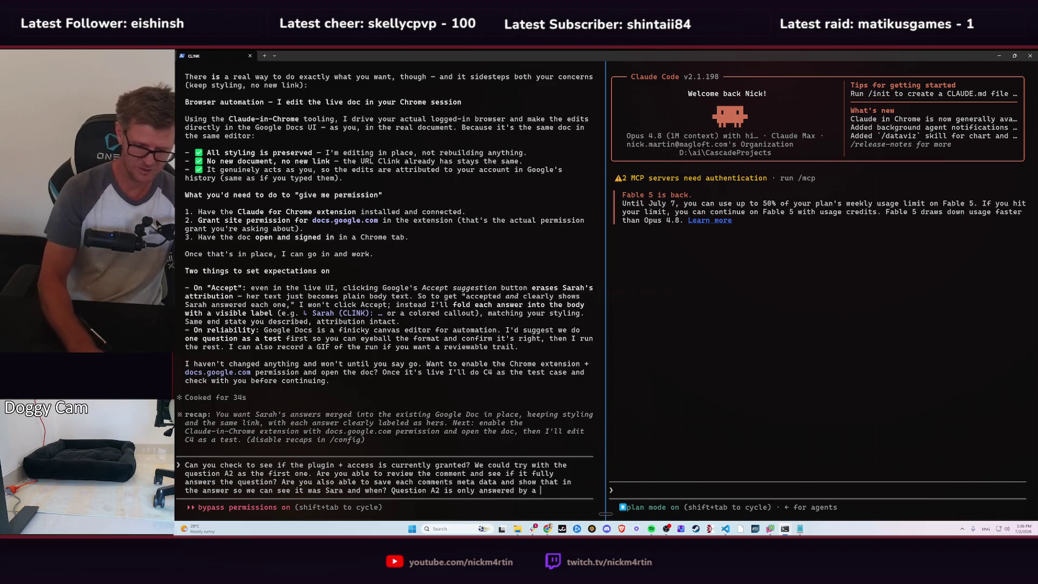
pyautogui.write('"follow up w')
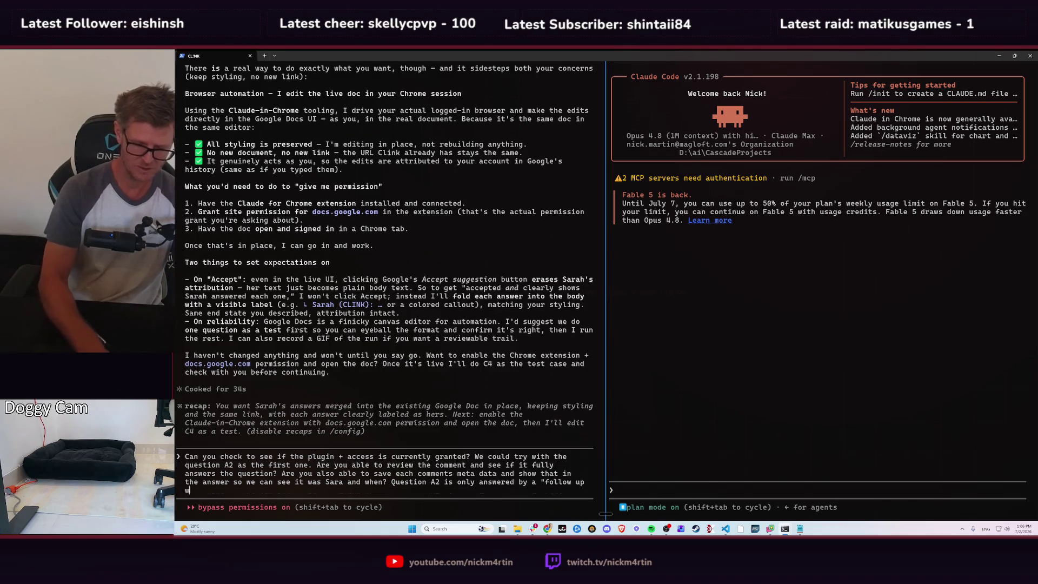
pyautogui.write('ith Maarten')
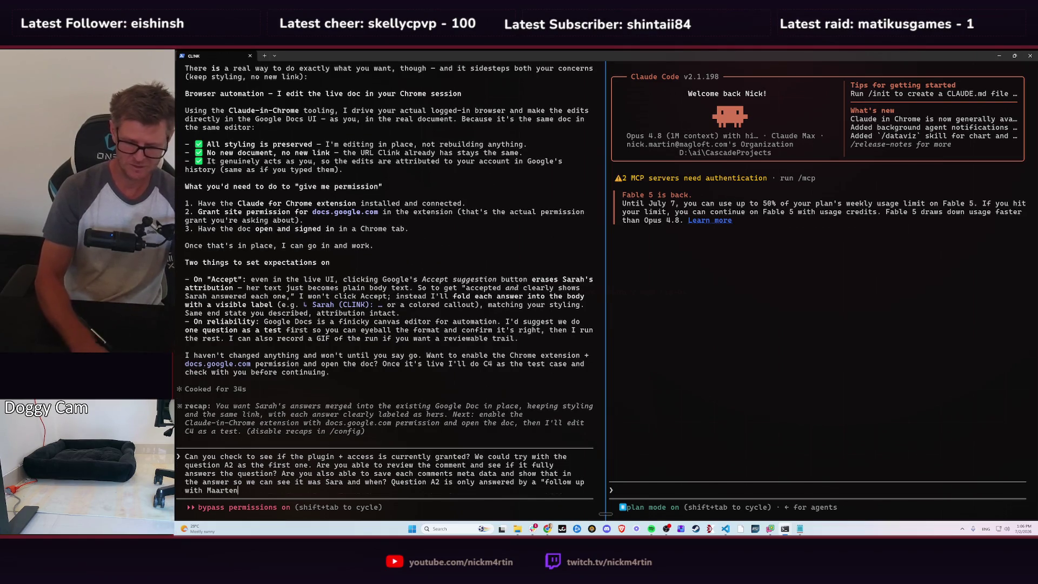
pyautogui.write('" so this ')
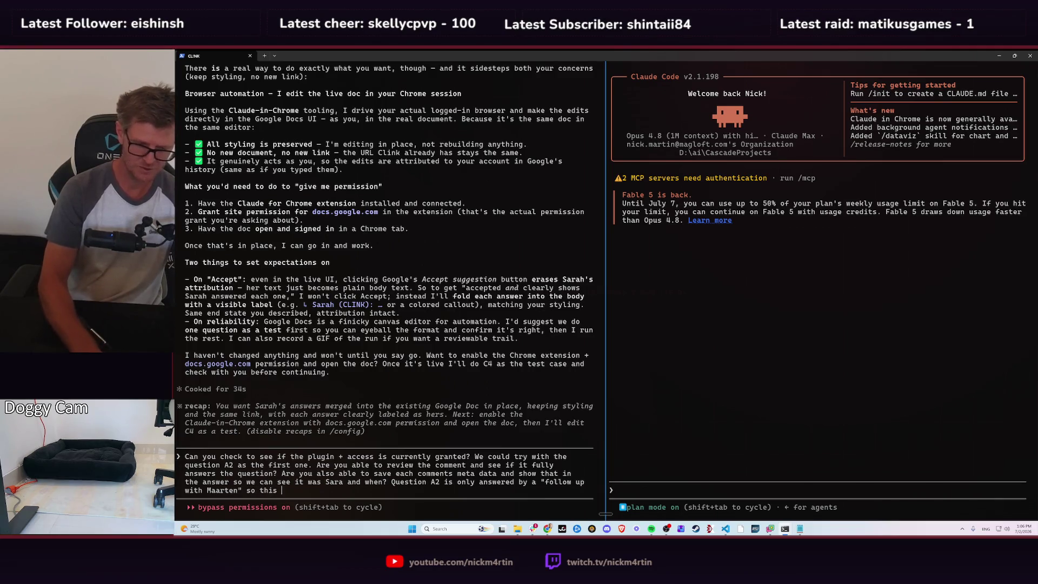
pyautogui.write('is still ope')
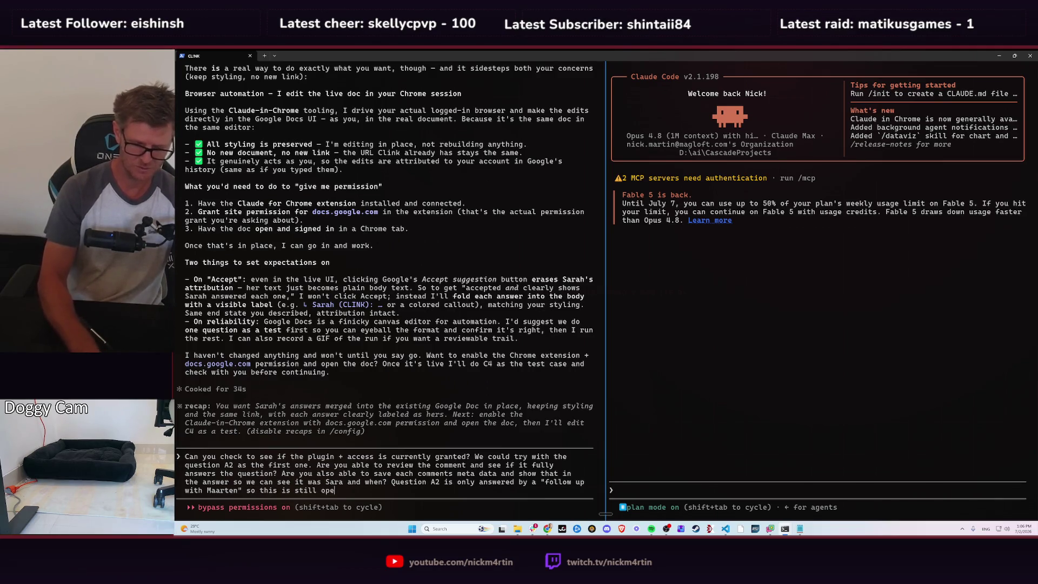
pyautogui.write('n and it would be')
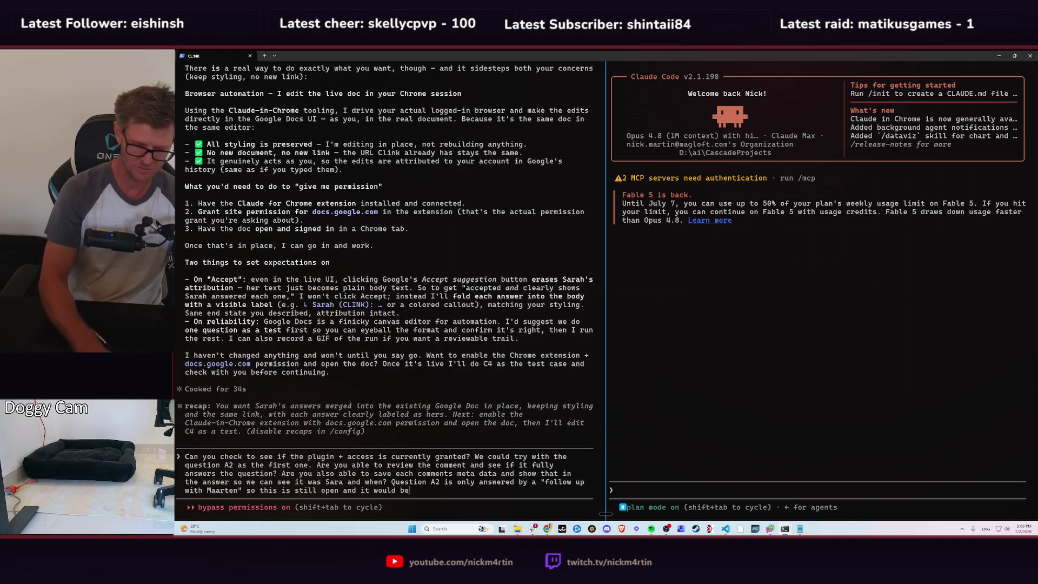
pyautogui.write(' awesome ')
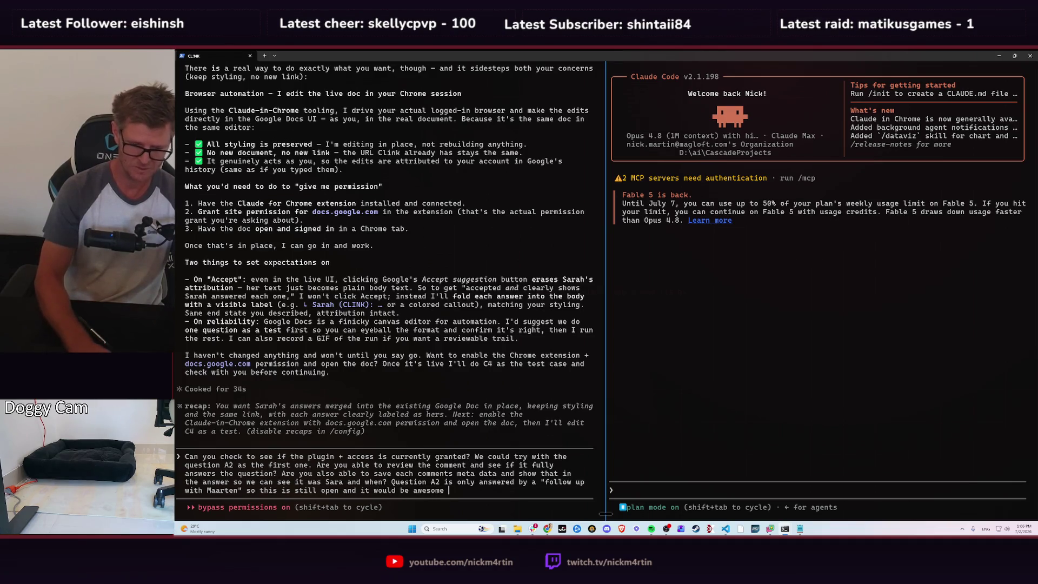
pyautogui.write('to create a ')
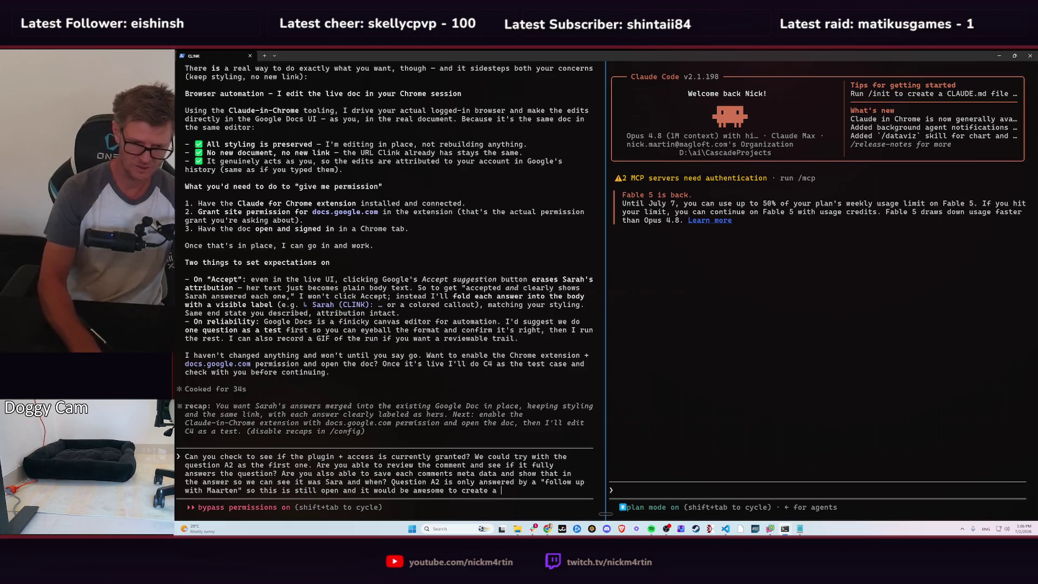
pyautogui.write('task assi')
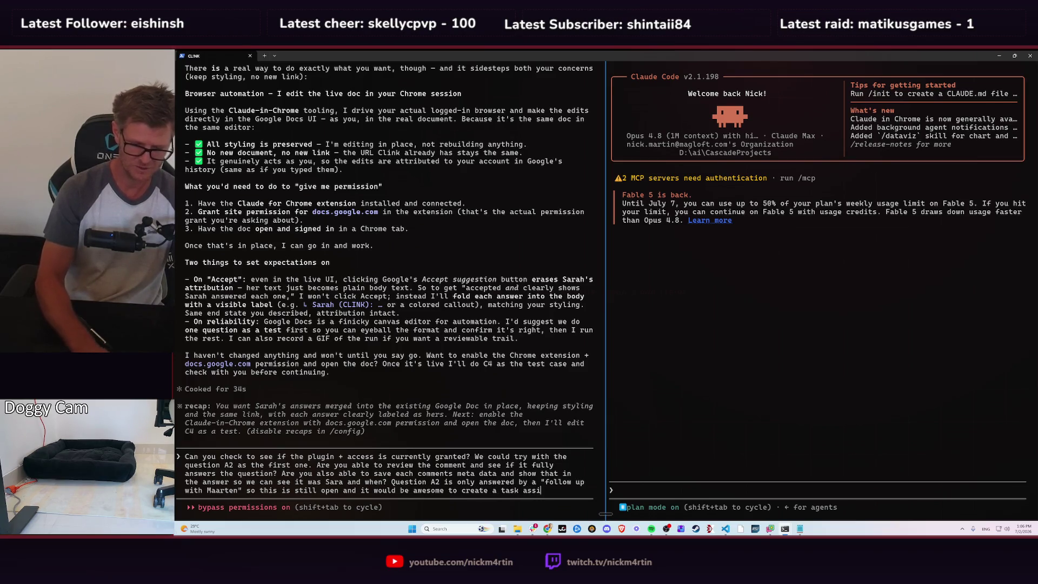
pyautogui.write('gned to Sara')
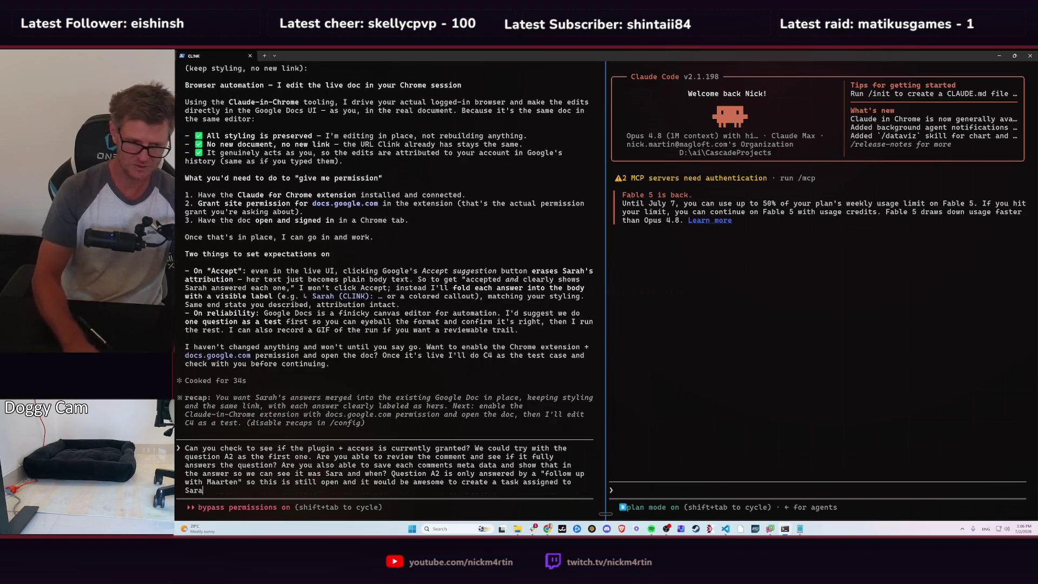
pyautogui.write('?')
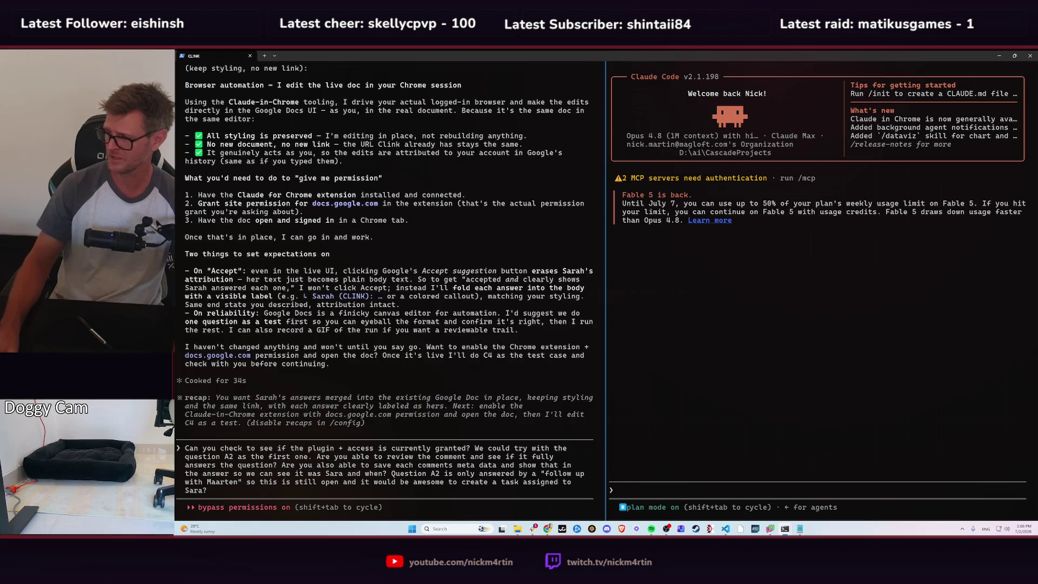
pyautogui.hotkey('alt', 'Tab')
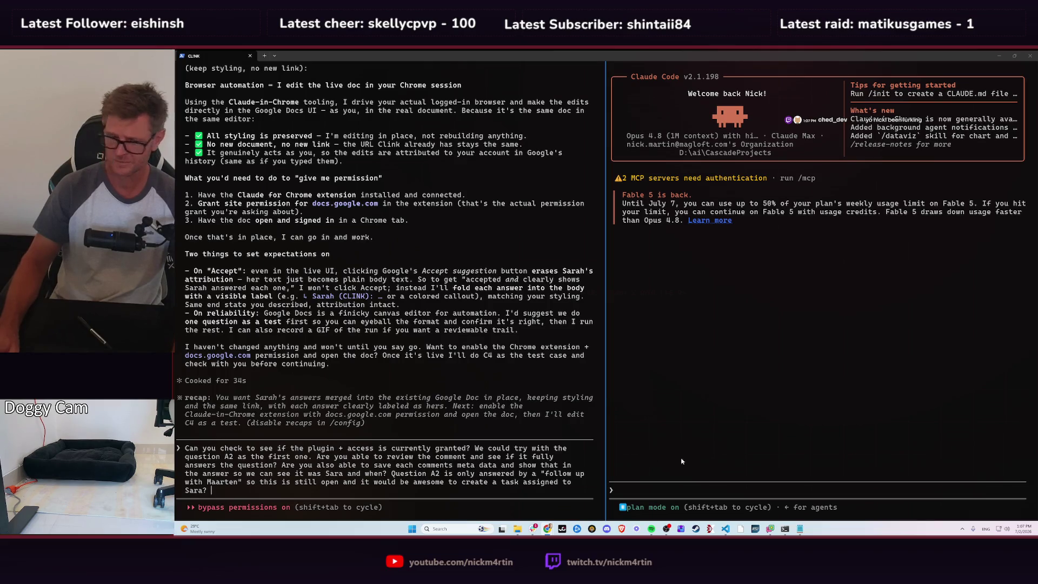
# - Add A7 as a test for editing its 'still need from you' section, fix typos, and send
pyautogui.write('Question A7 is answered a')
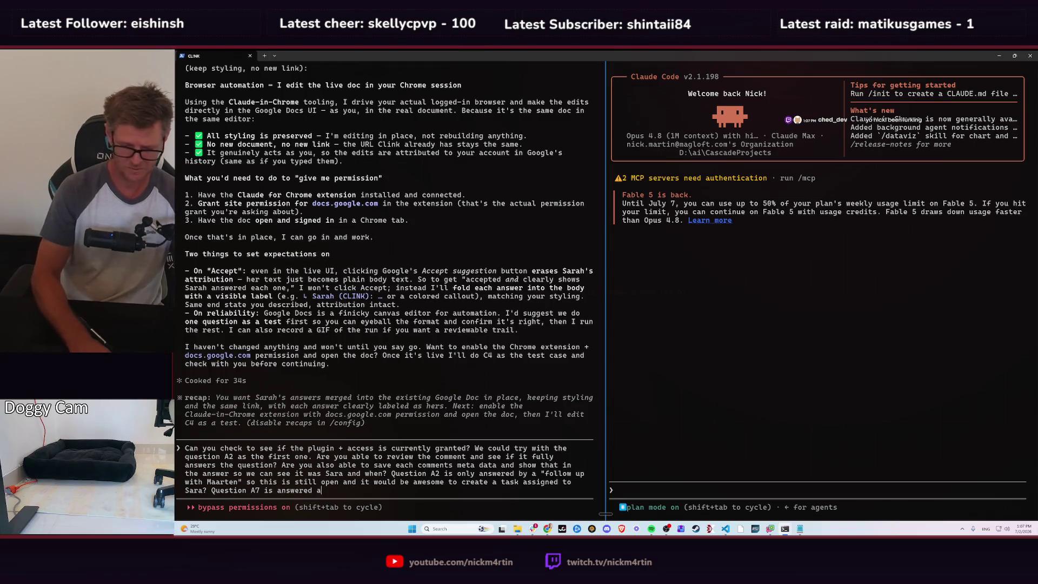
pyautogui.write('nd this would be a')
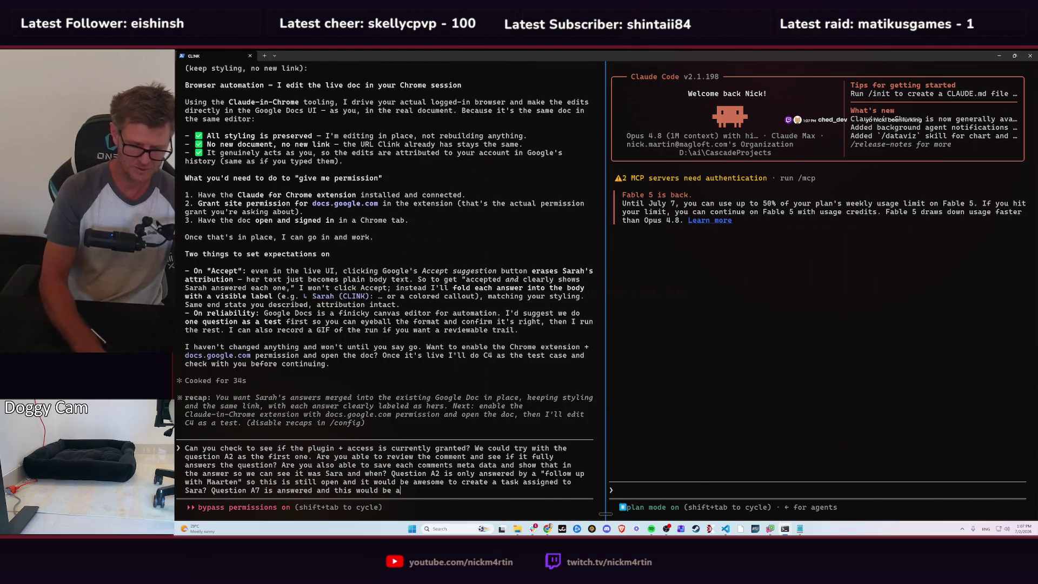
pyautogui.write(' good test t')
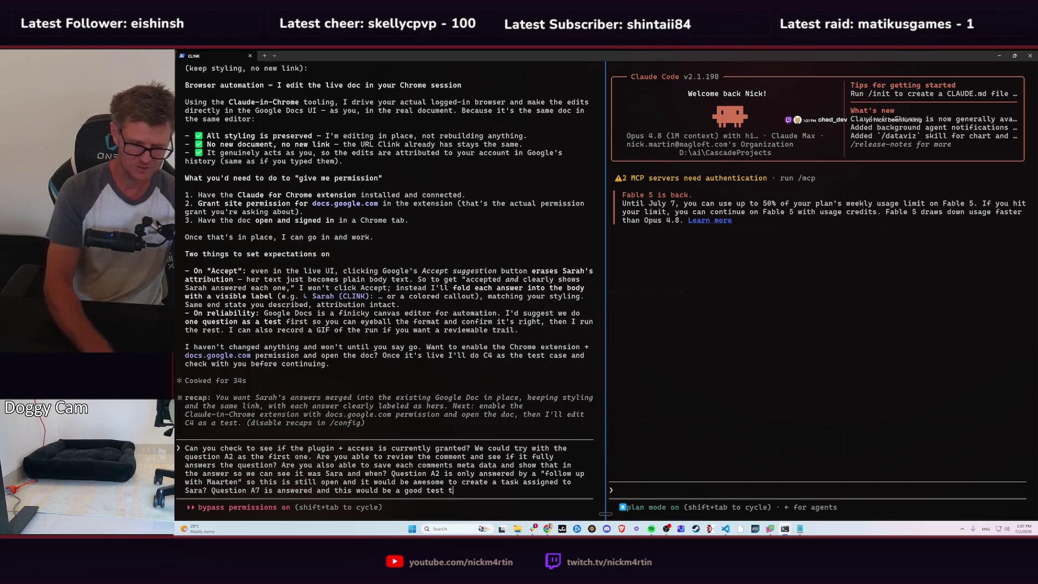
pyautogui.write('o see how you ')
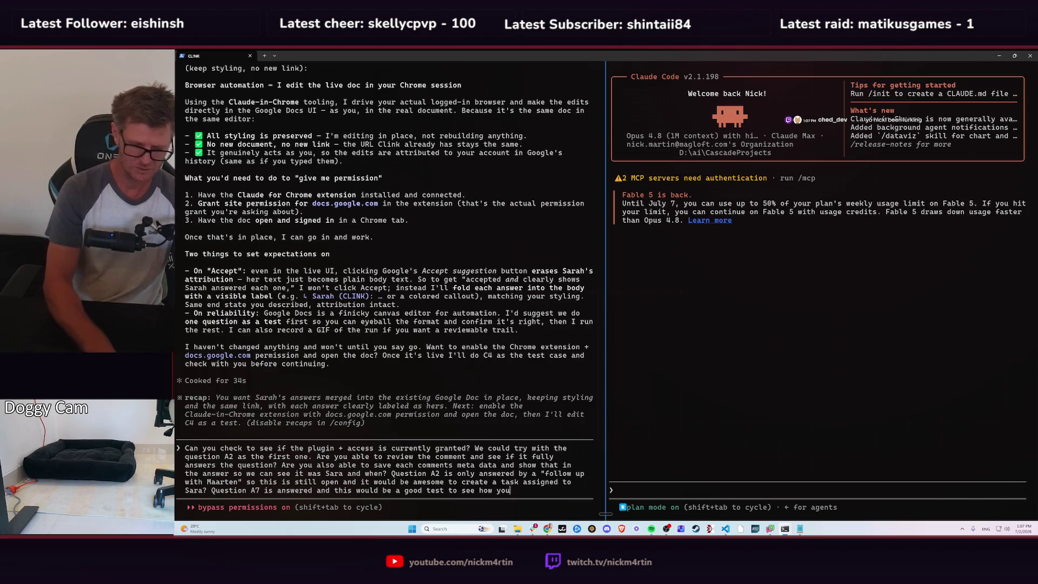
pyautogui.write('wouyld')
pyautogui.press('BackSpace')
pyautogui.press('BackSpace')
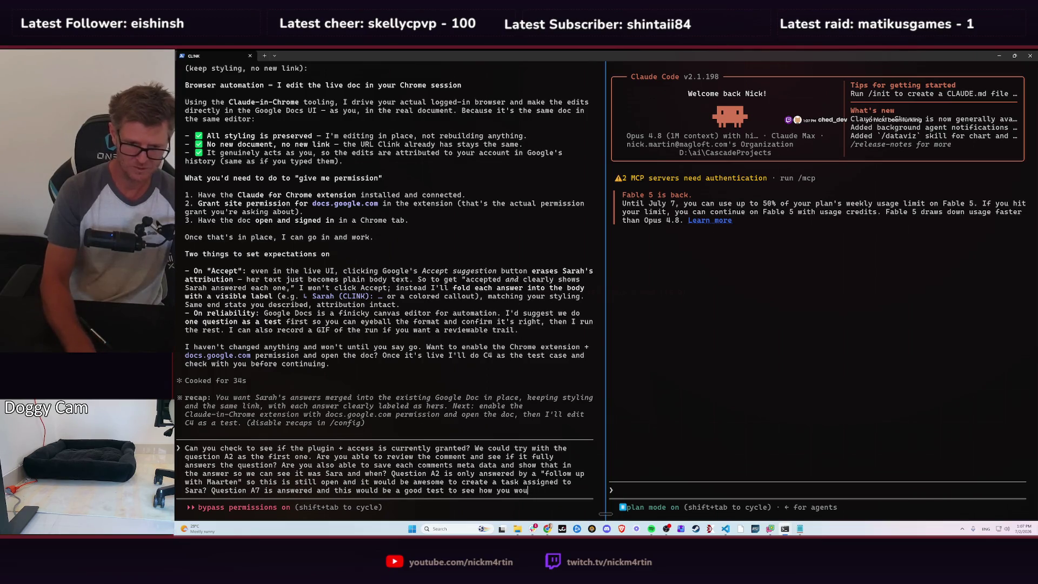
pyautogui.write('ld ')
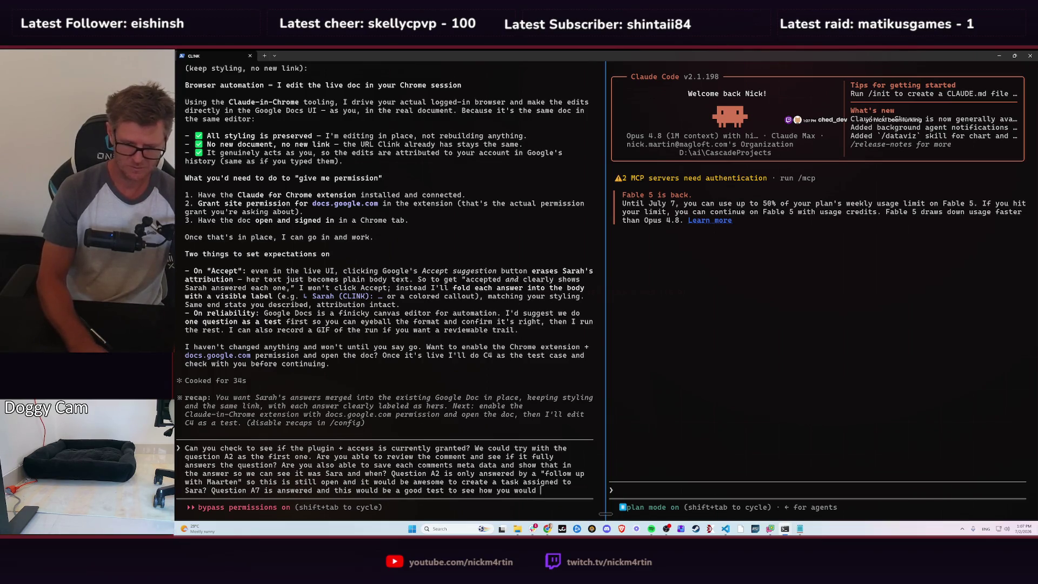
pyautogui.write('edit the ')
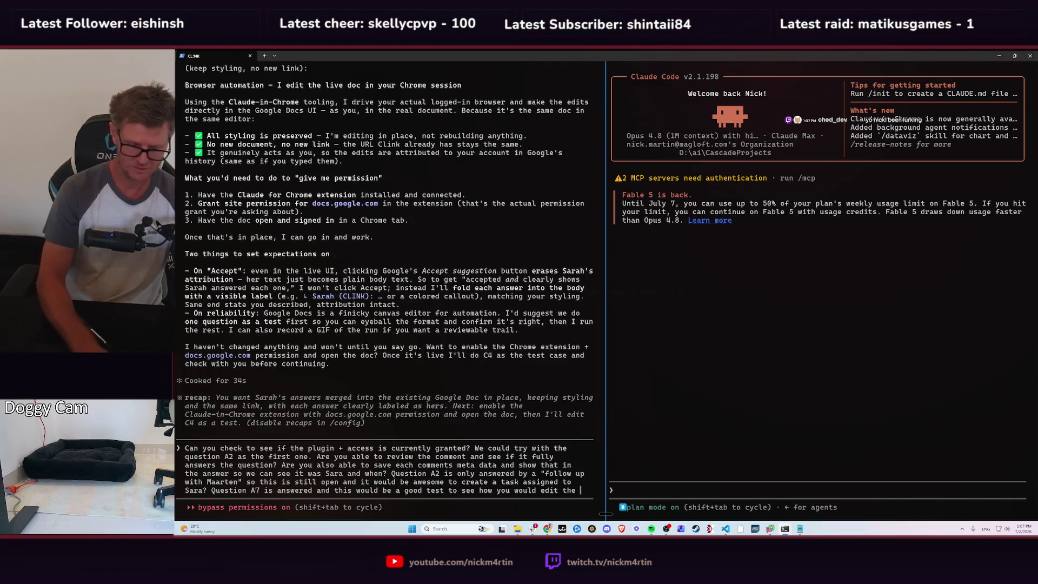
pyautogui.write('full ques')
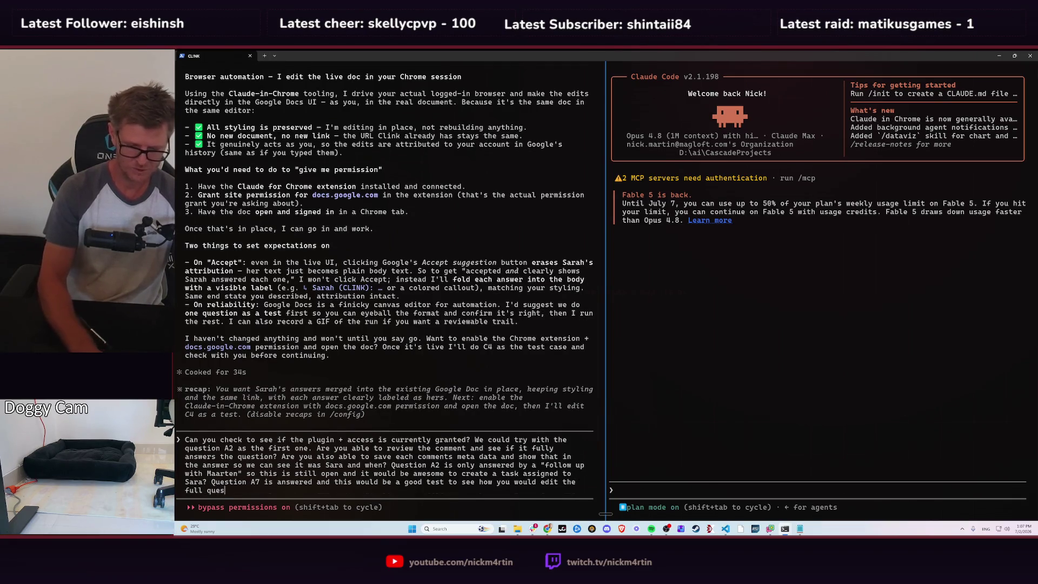
pyautogui.write('tion and ')
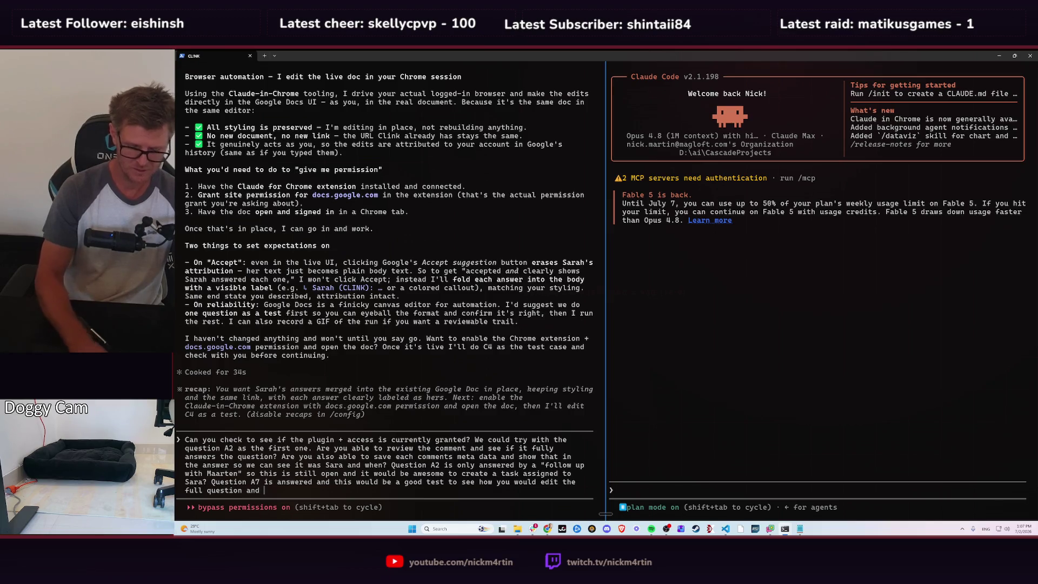
pyautogui.write('"')
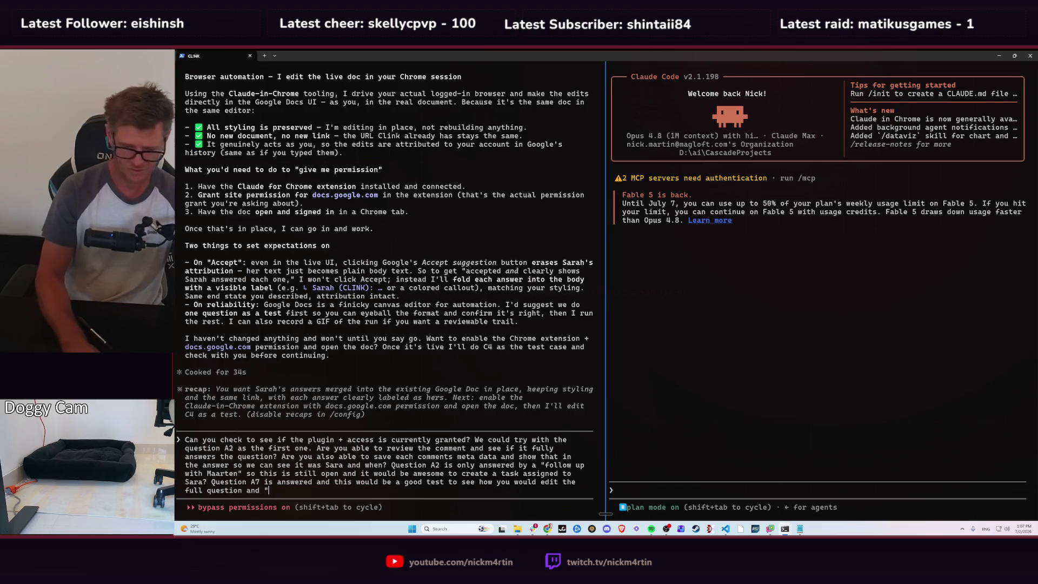
pyautogui.write('still need')
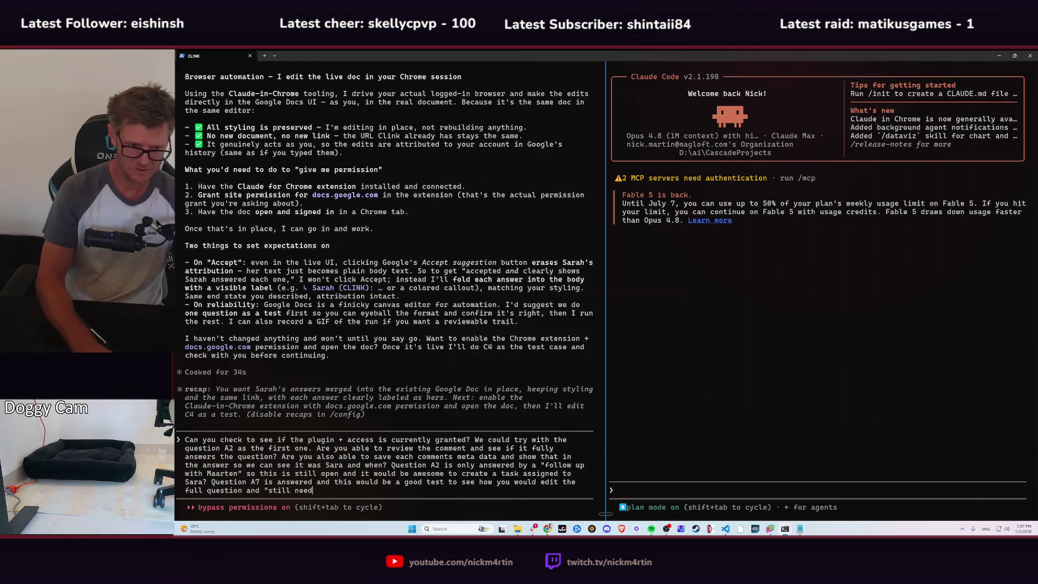
pyautogui.write(' from y')
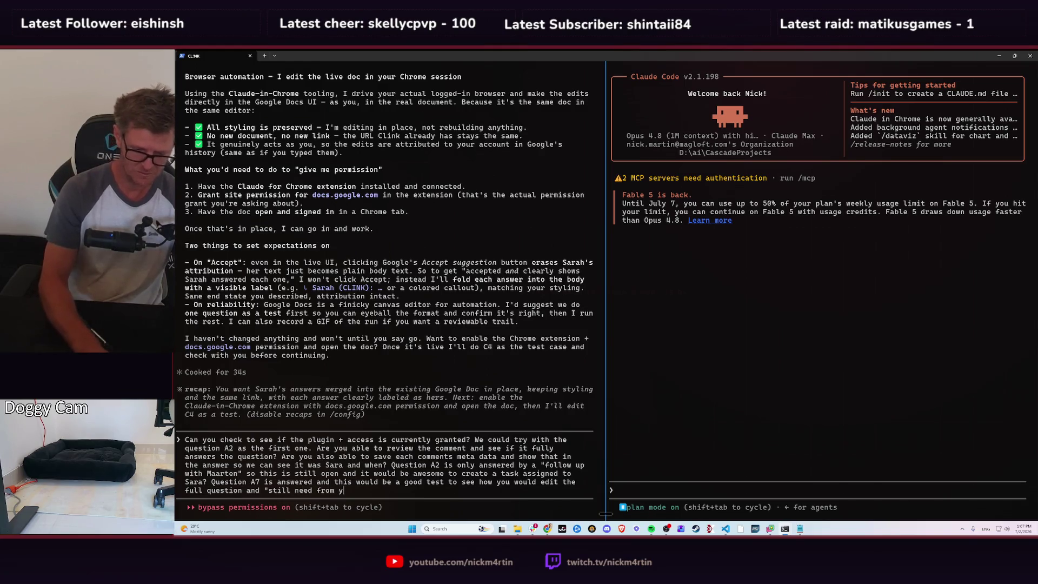
pyautogui.write('ou" s')
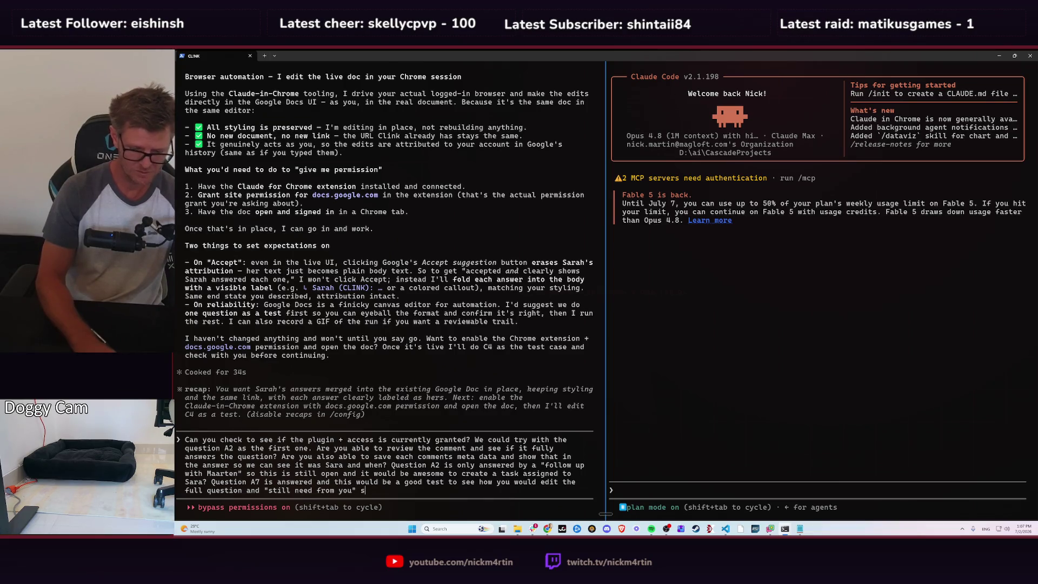
pyautogui.write('ection and a')
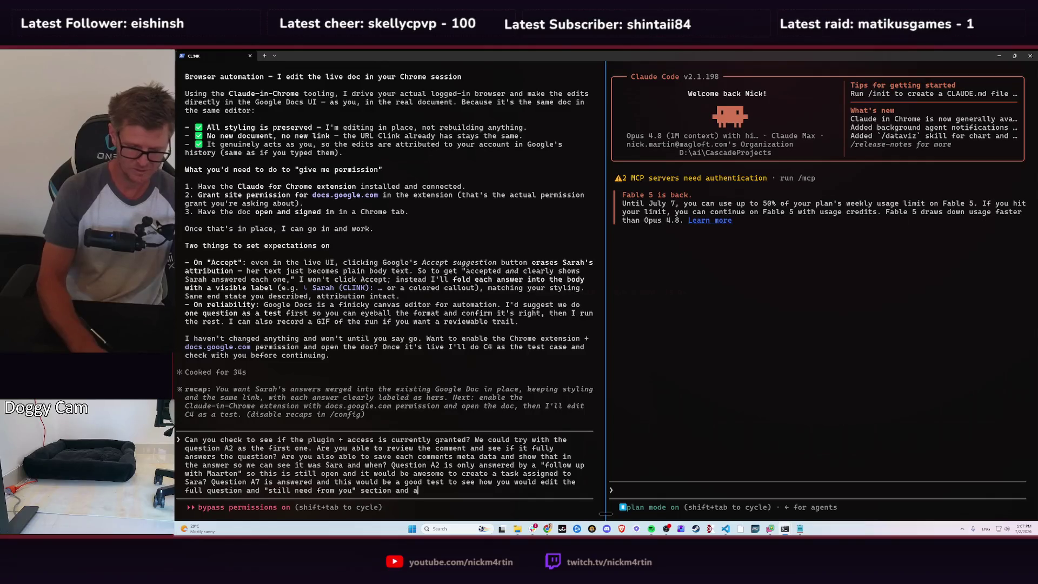
pyautogui.write('nswer to up')
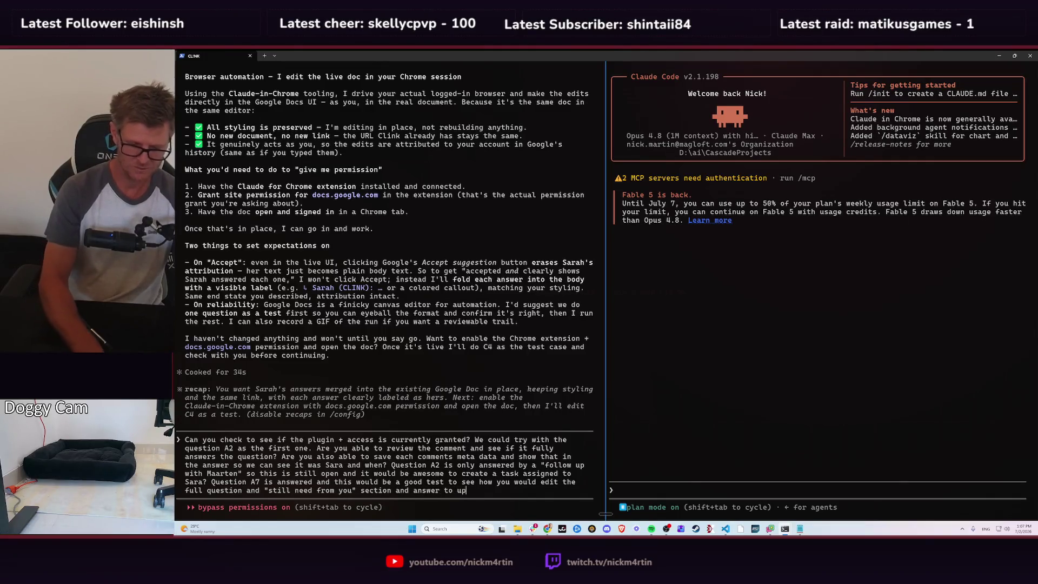
pyautogui.write('date that')
pyautogui.write(' fr')
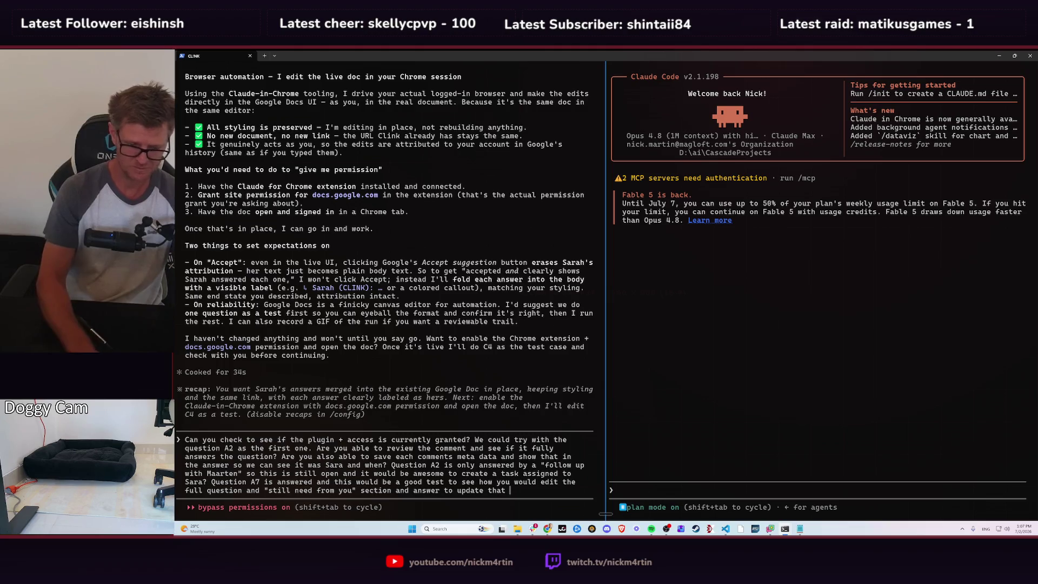
pyautogui.write('om Saa')
pyautogui.press('BackSpace')
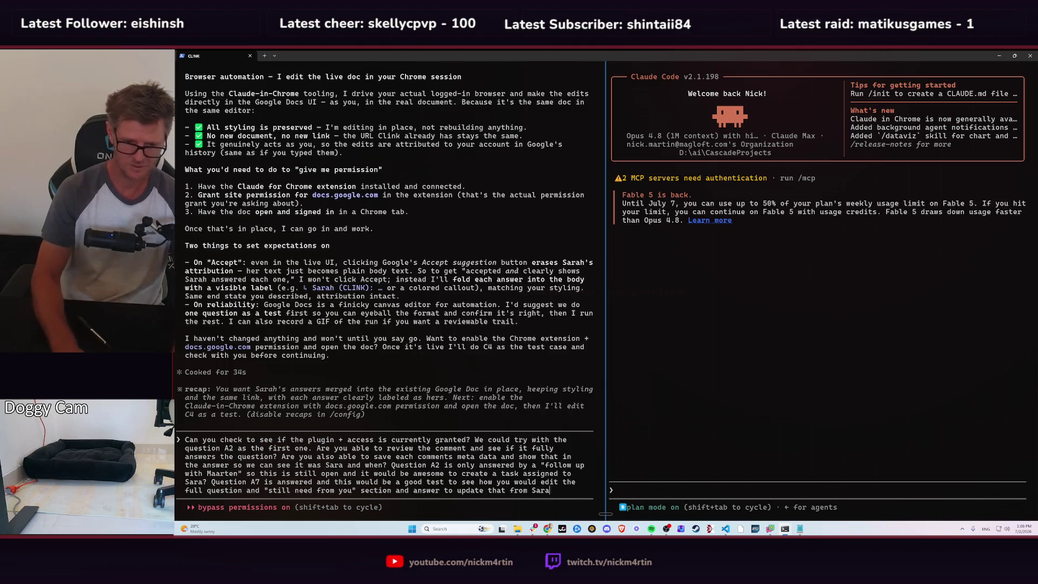
pyautogui.write('ra?')
pyautogui.press('Return')
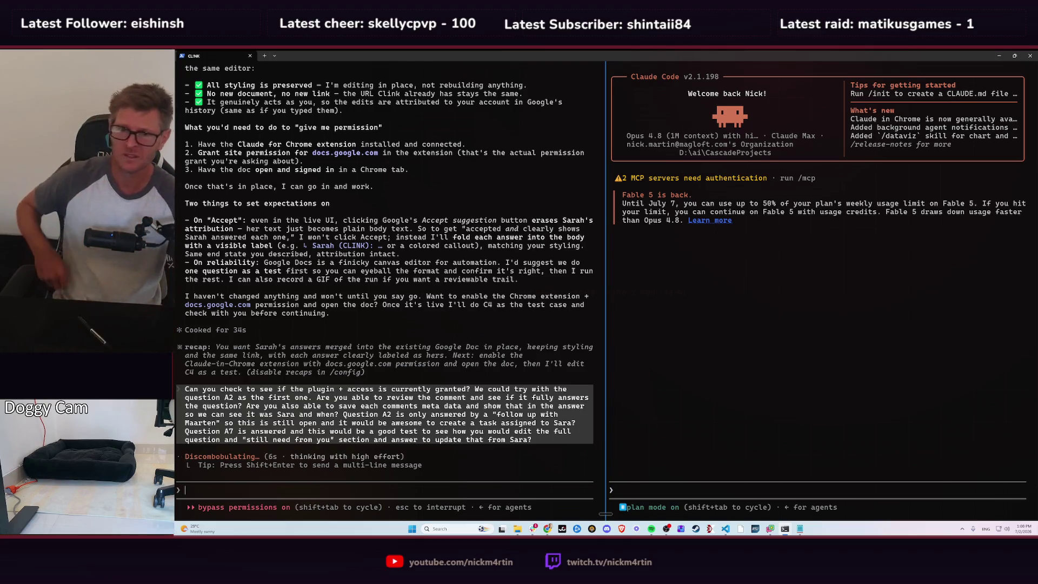
pyautogui.hotkey('alt', 'Tab')
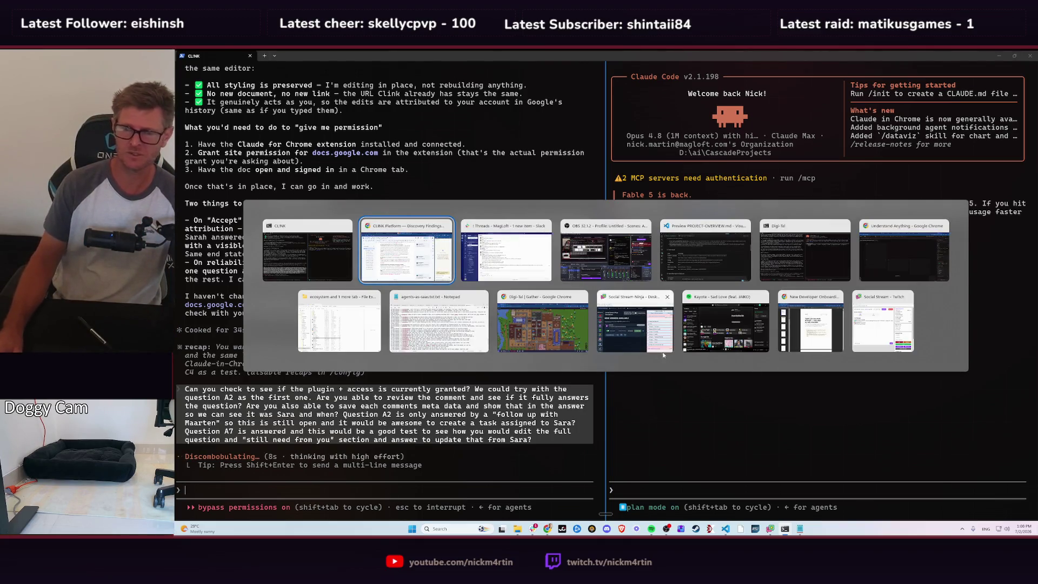
pyautogui.press('Escape')
pyautogui.hotkey('alt', 'Tab')
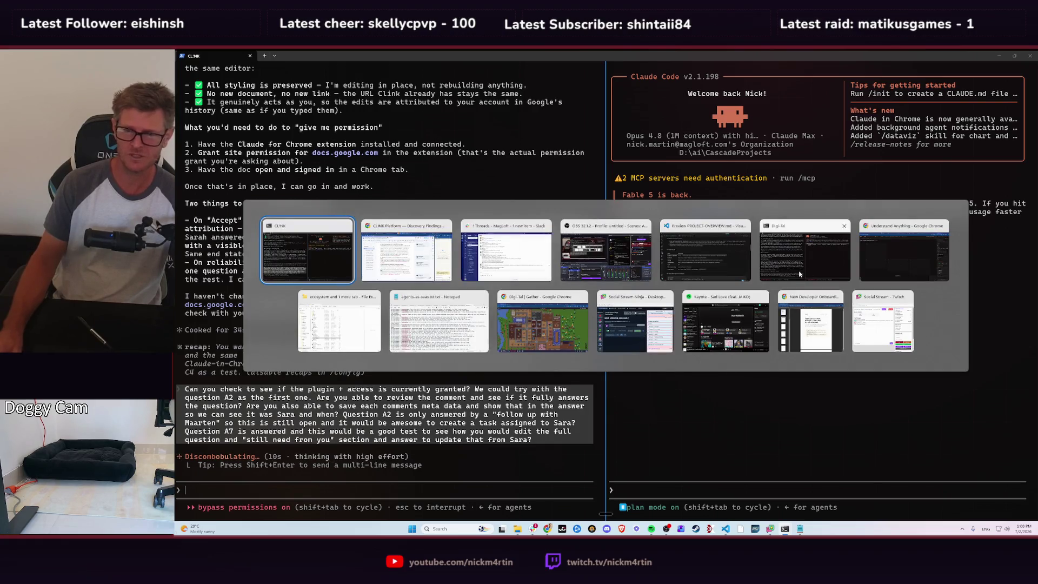
pyautogui.press('Escape')
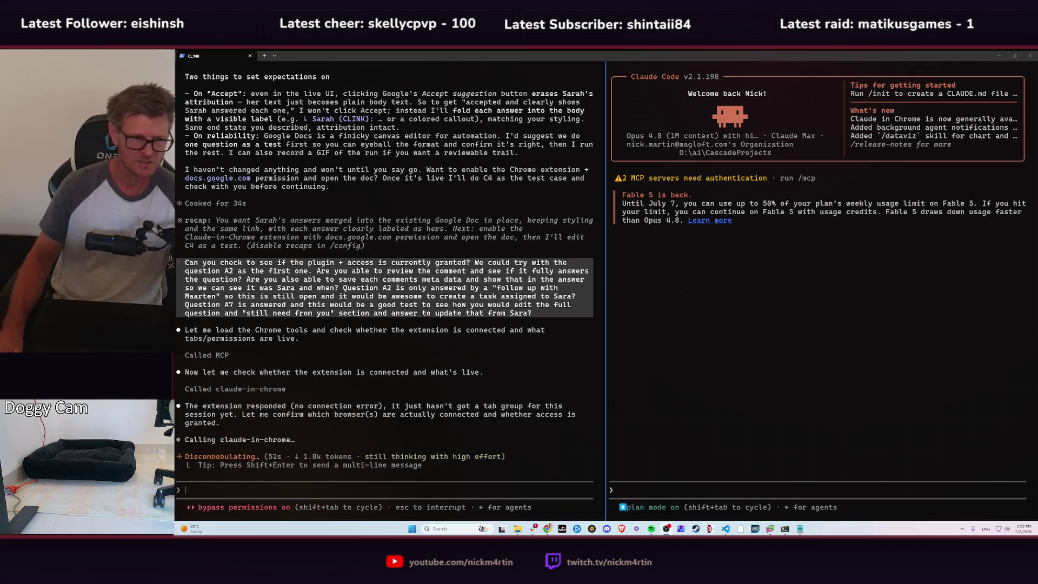
pyautogui.hotkey('alt', 'Tab')
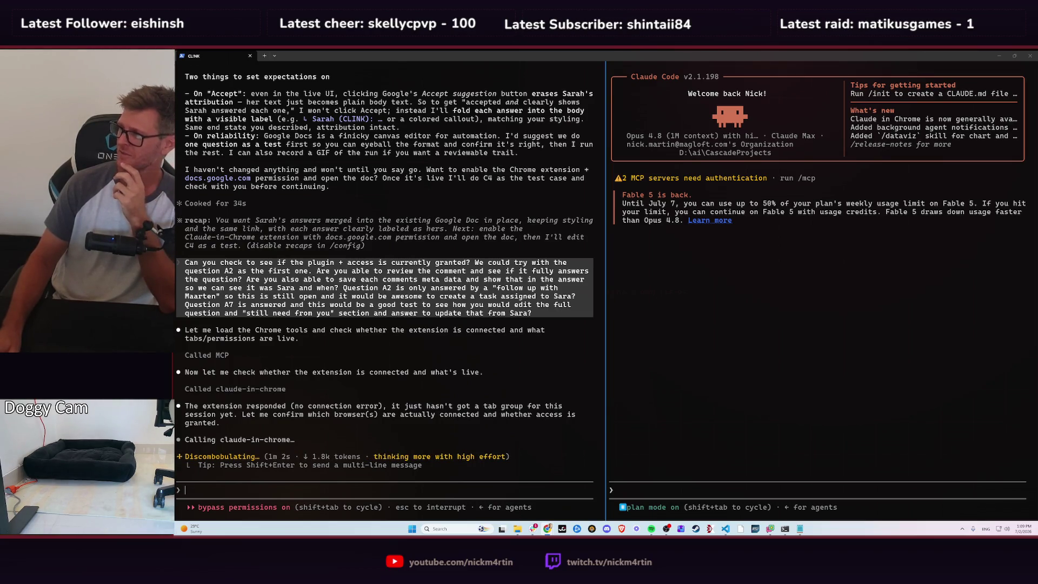
pyautogui.moveTo(1027, 138); pyautogui.dragTo(467, 109)
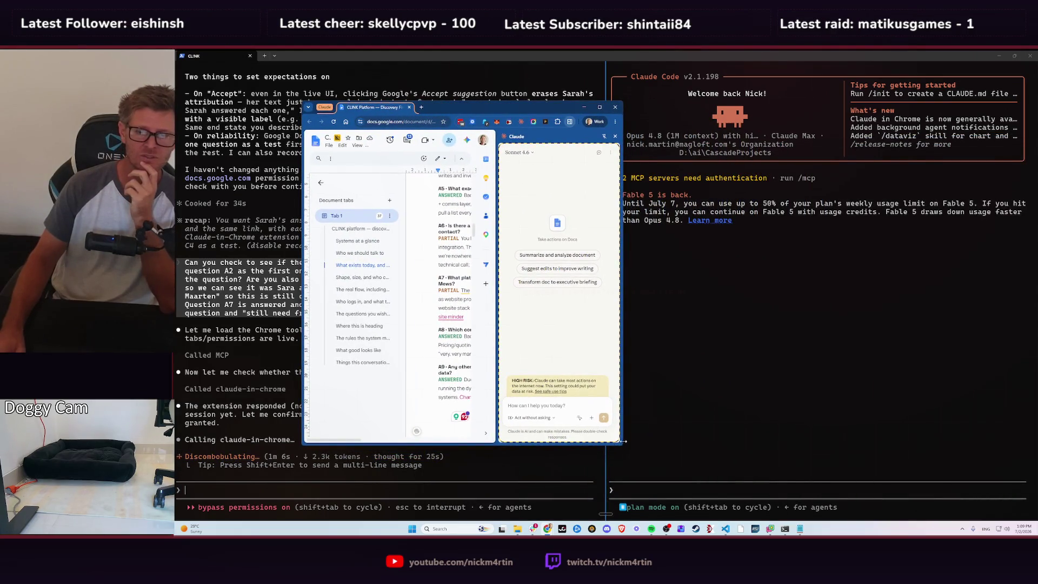
# - Enlarge the browser window and scroll the CLINK doc to question A7
pyautogui.moveTo(622, 445); pyautogui.dragTo(977, 457)
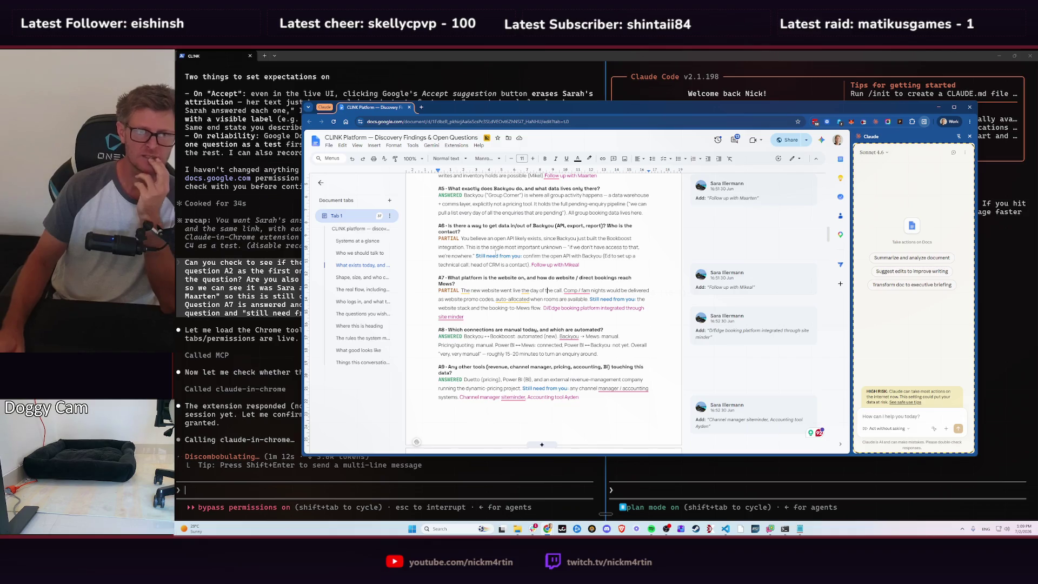
pyautogui.scroll(5, 497, 292)
pyautogui.scroll(5, 497, 292)
pyautogui.scroll(5, 503, 292)
pyautogui.scroll(3, 511, 292)
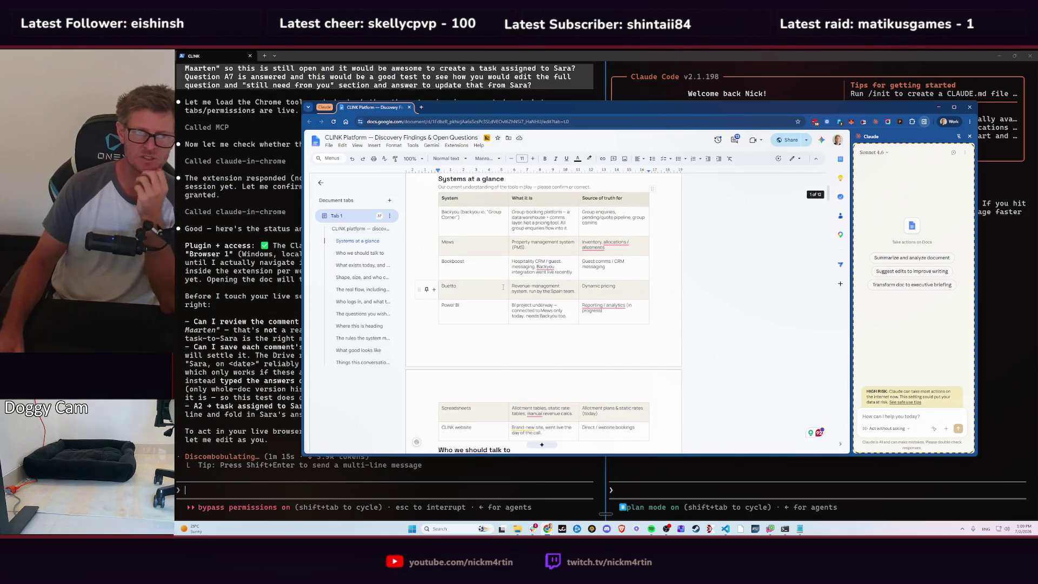
pyautogui.scroll(5, 519, 293)
pyautogui.scroll(-5, 521, 295)
pyautogui.scroll(-2, 535, 303)
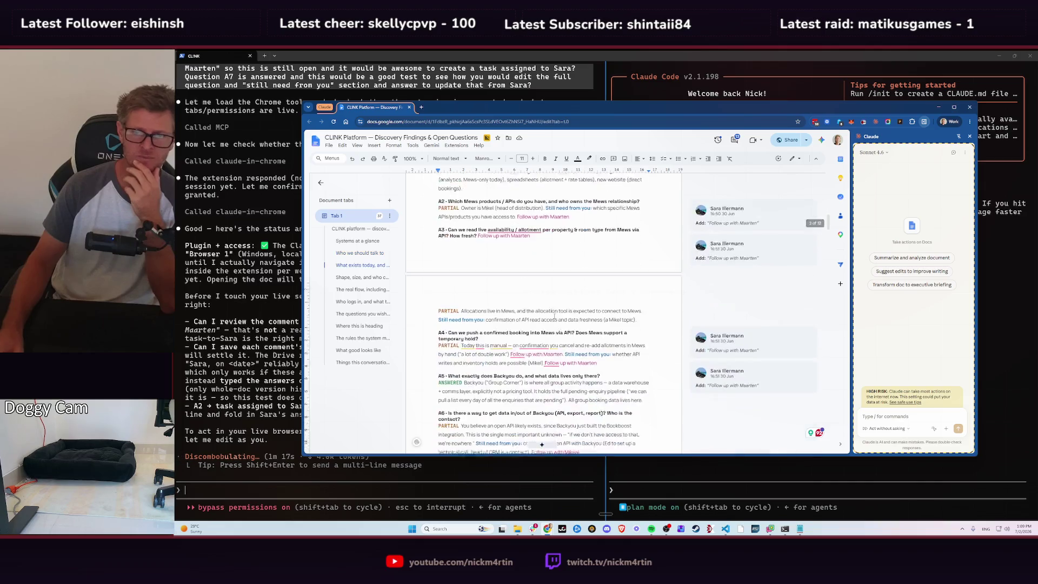
pyautogui.scroll(-5, 552, 316)
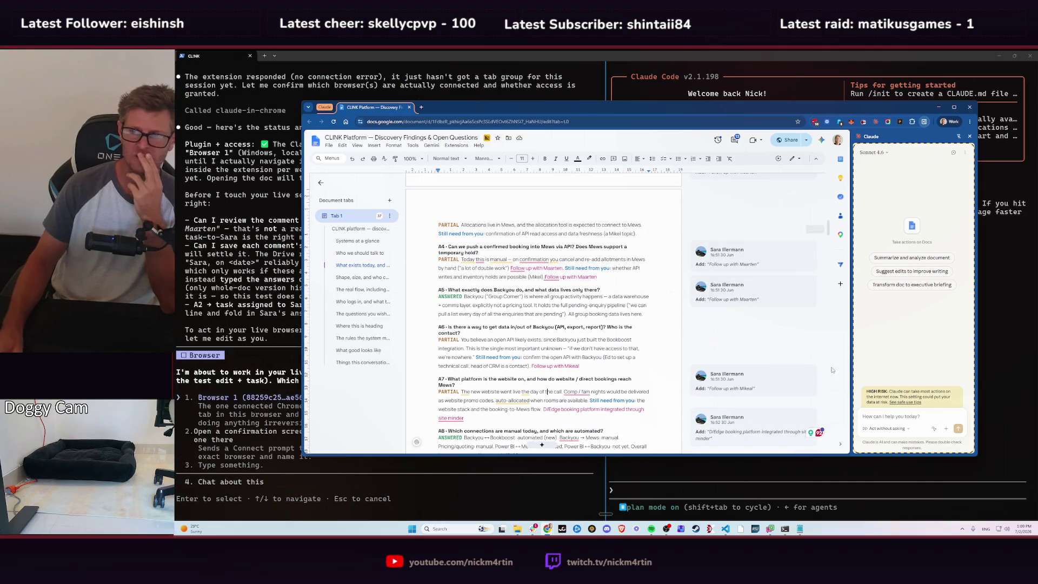
pyautogui.scroll(-3, 540, 371)
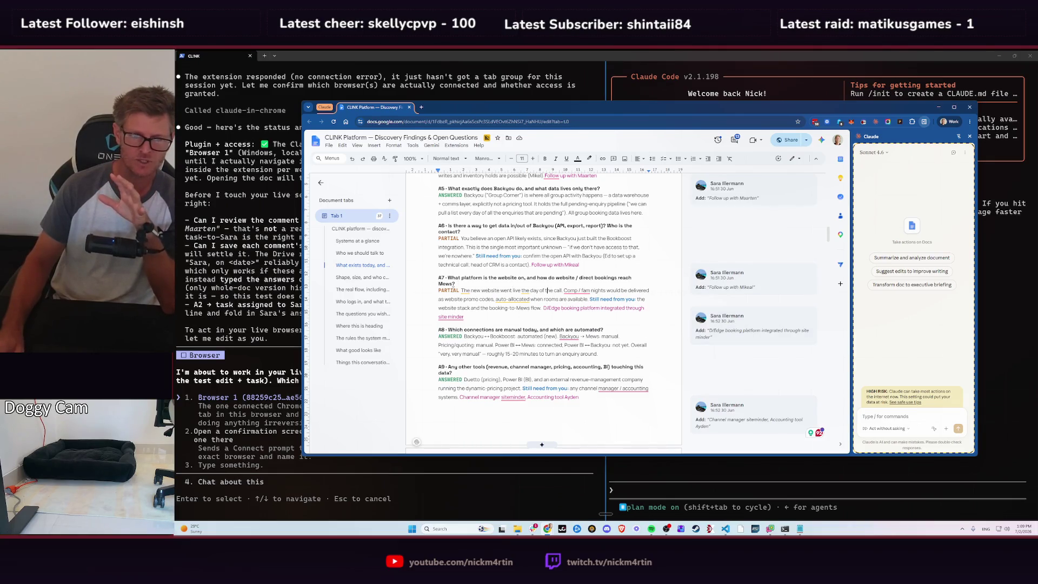
# - Select A7's 'Still need from you' label and review the D/Edge suggestion's comment card
pyautogui.click(592, 299)
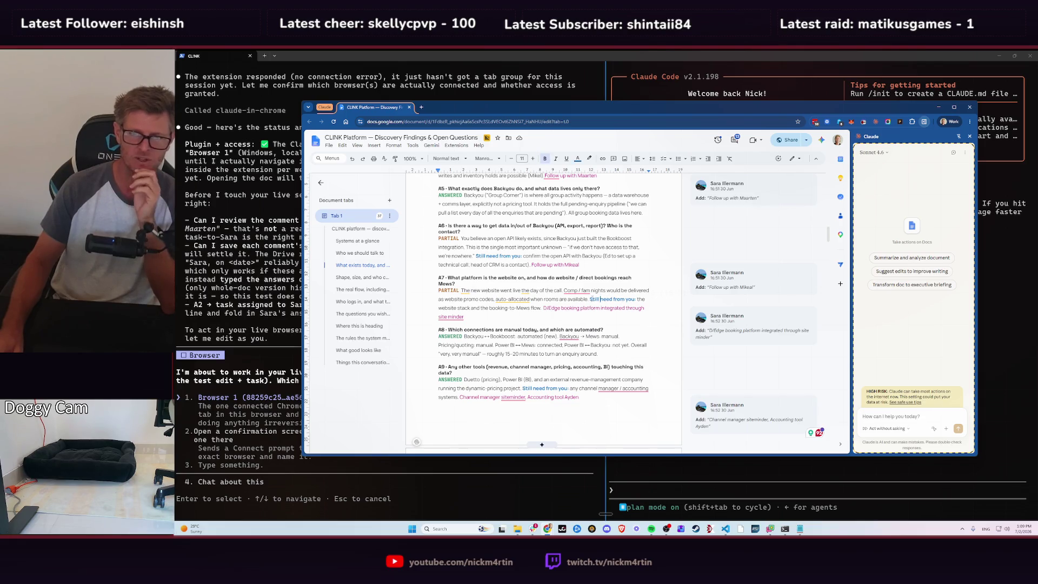
pyautogui.moveTo(590, 299); pyautogui.dragTo(631, 300)
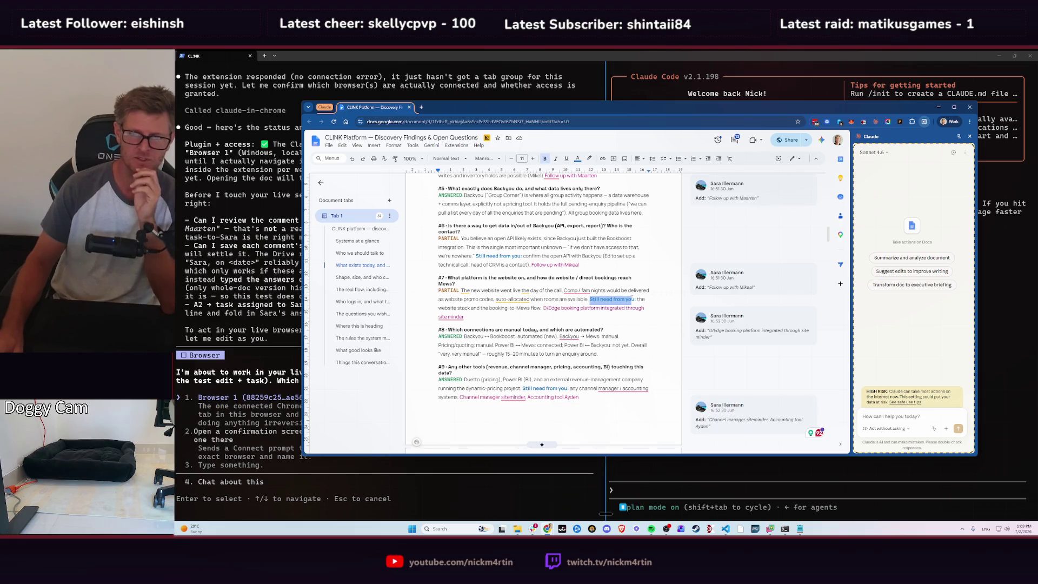
pyautogui.click(640, 300)
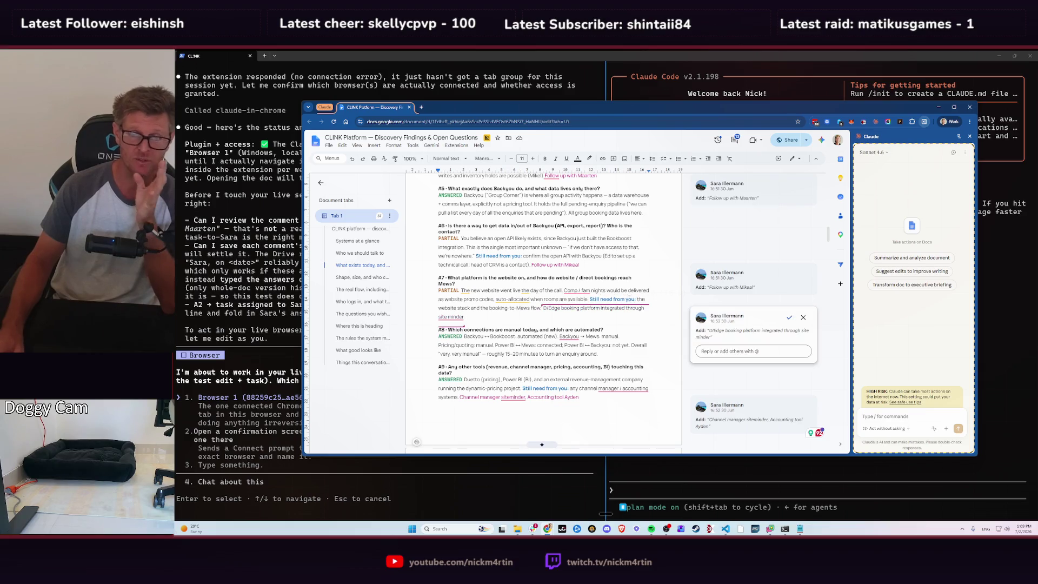
pyautogui.click(663, 287)
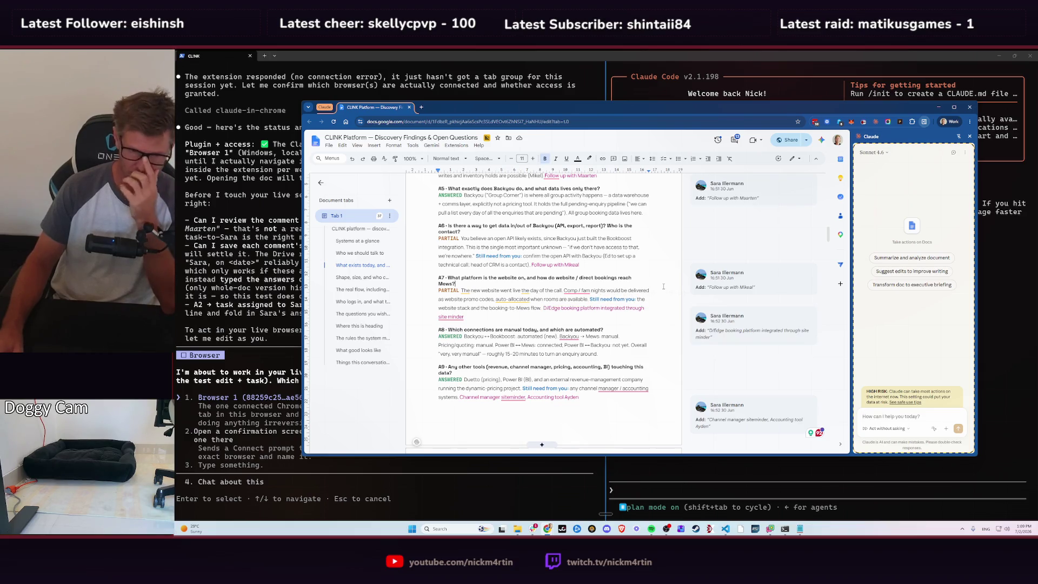
pyautogui.hotkey('alt', 'Tab')
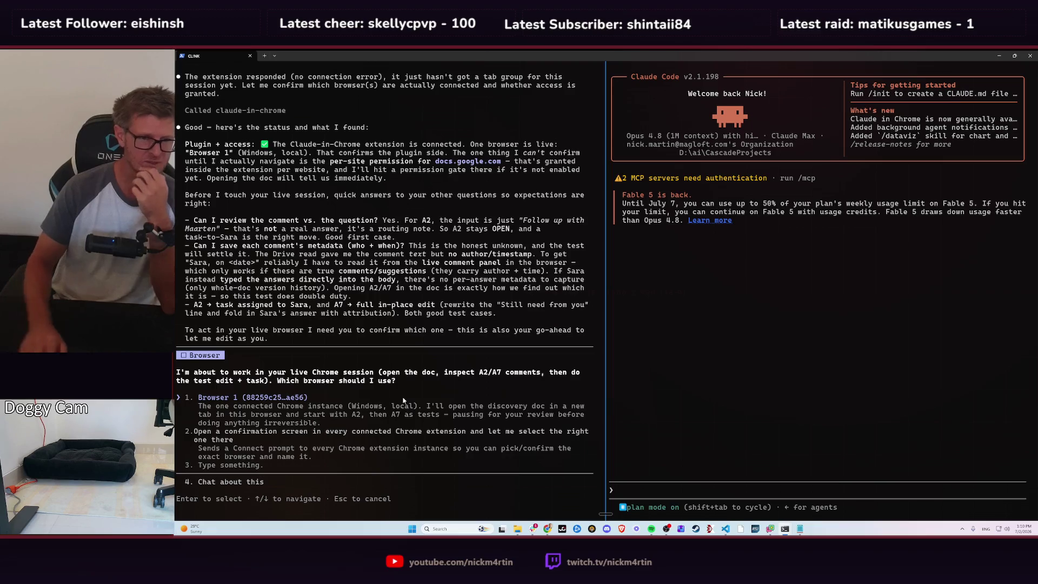
# - Pick option 2, sending a confirmation screen to every connected Chrome extension, then return to Chrome
pyautogui.press('Down')
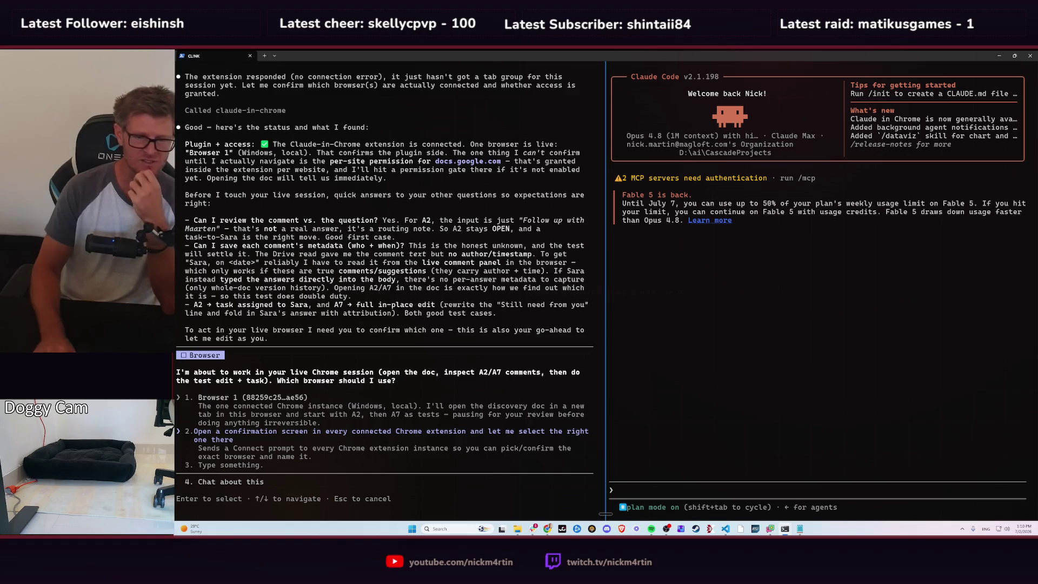
pyautogui.press('Return')
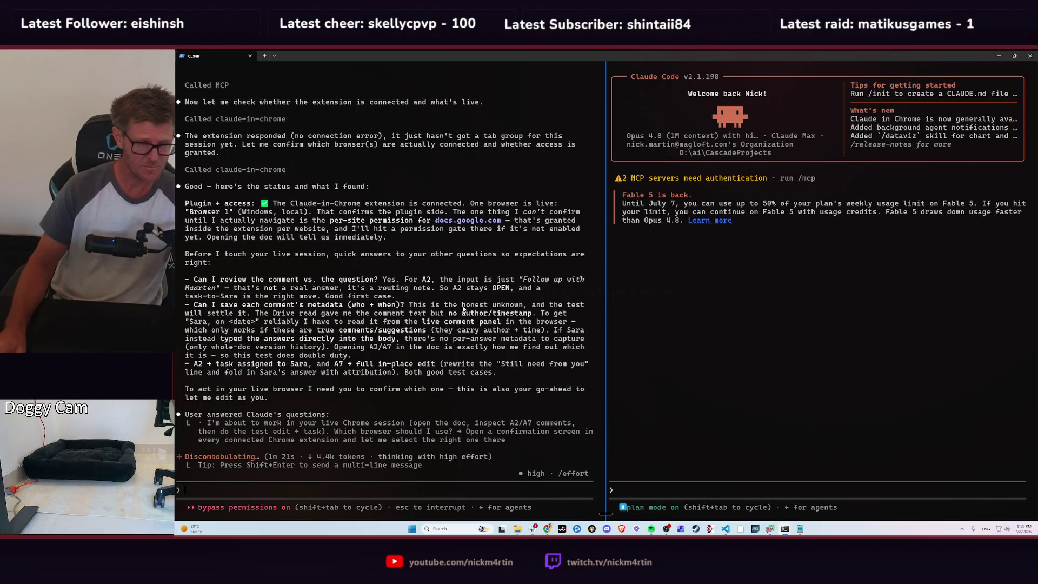
pyautogui.hotkey('alt', 'Tab')
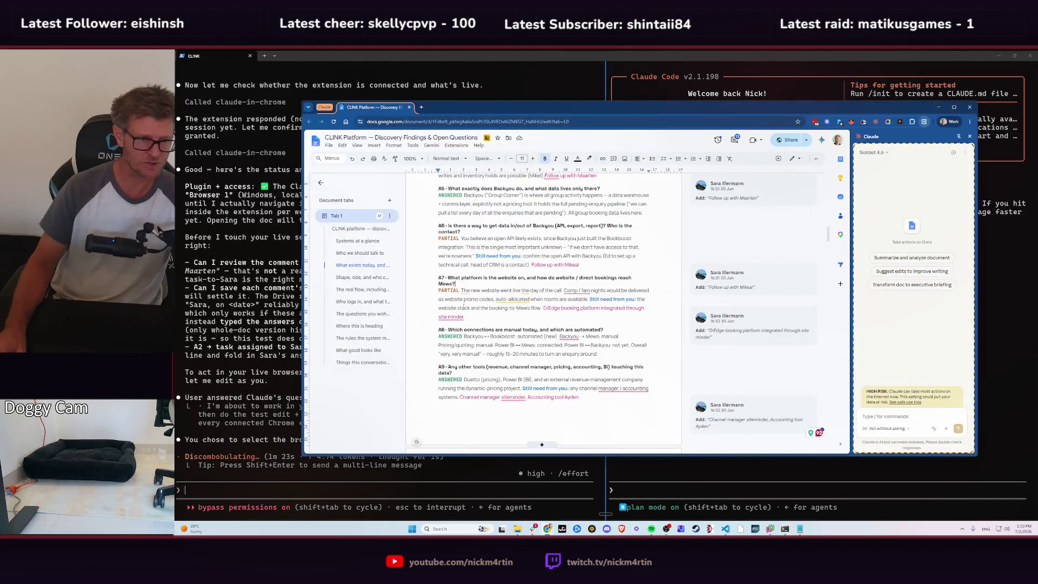
# - Switch to the second CLINK Platform tab Claude opened, showing the discovery doc
pyautogui.moveTo(758, 338)
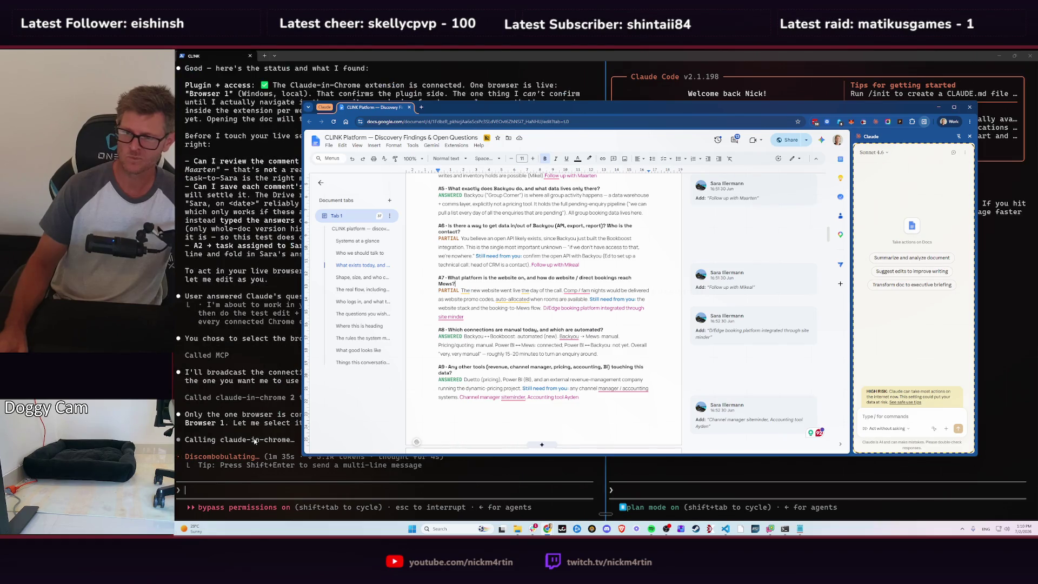
pyautogui.click(246, 381)
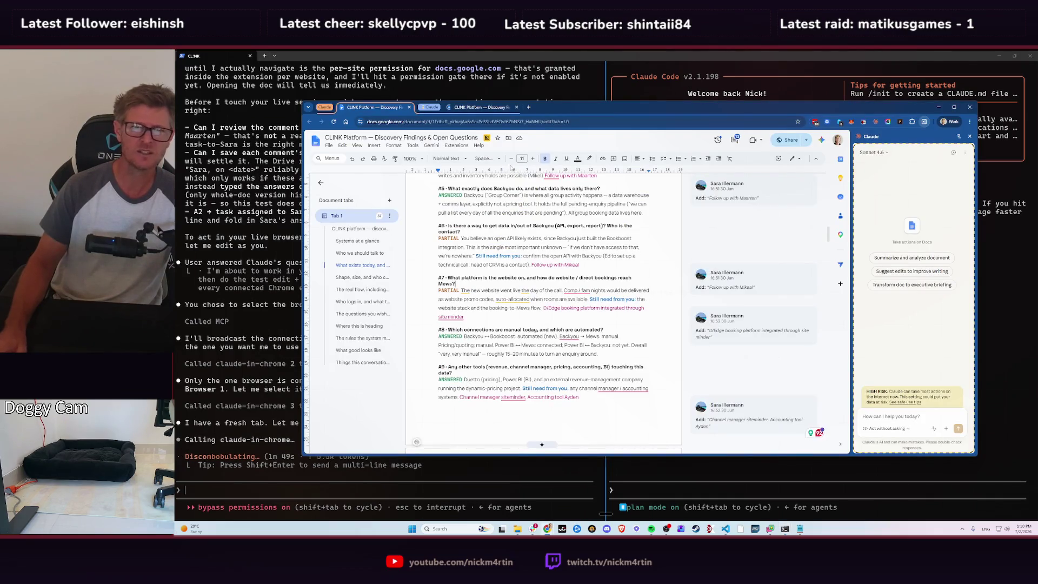
pyautogui.click(479, 107)
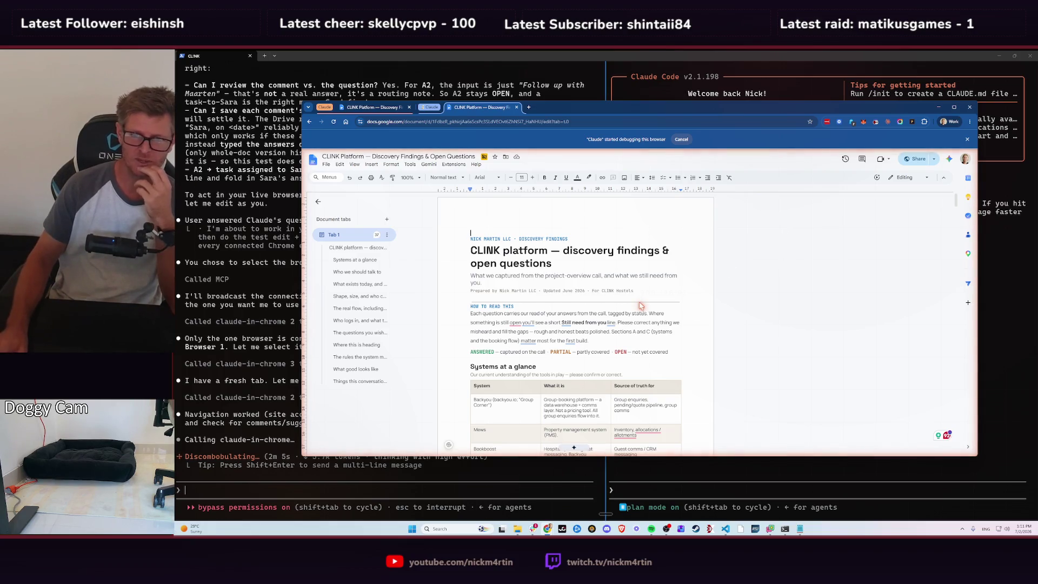
# - Bring the Claude Code terminal back in front of the CLINK discovery doc
pyautogui.click(246, 424)
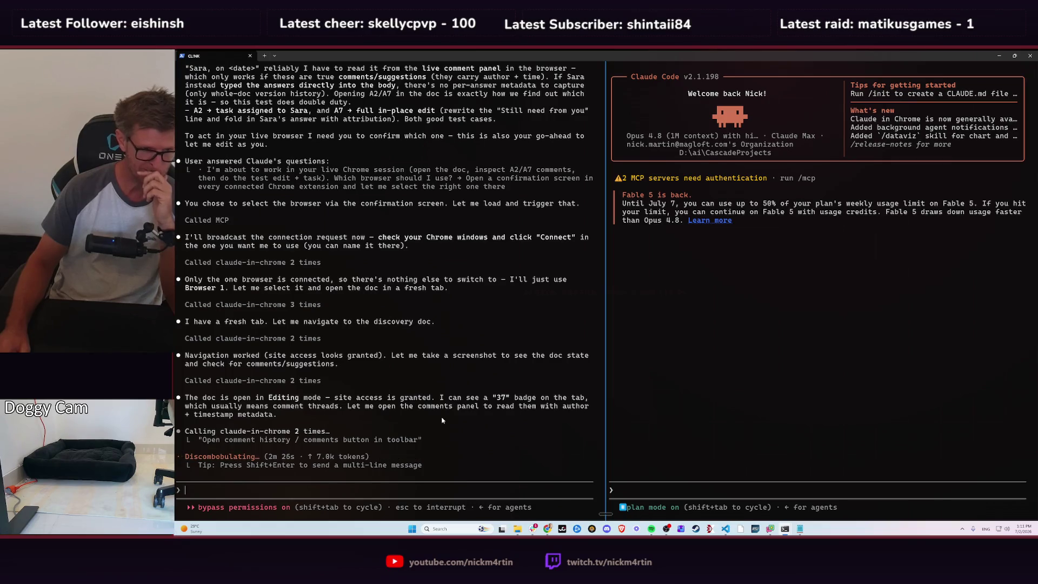
# - Switch to the Chrome window showing the CLINK Google Doc and its comment cards
pyautogui.hotkey('alt', 'Tab')
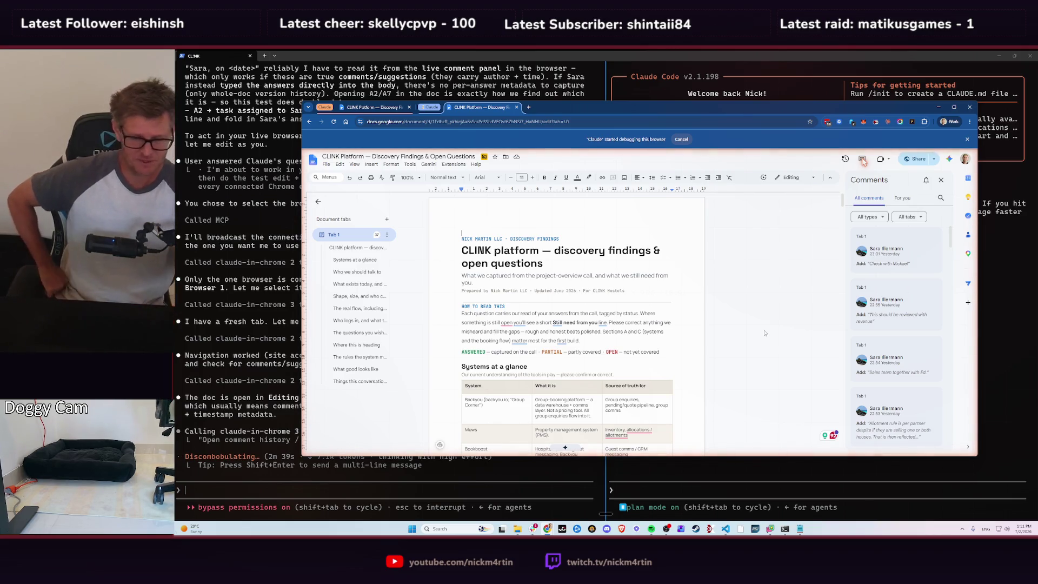
# - Bring the Claude Code terminal back in front of the CLINK Google Doc
pyautogui.hotkey('alt', 'Tab')
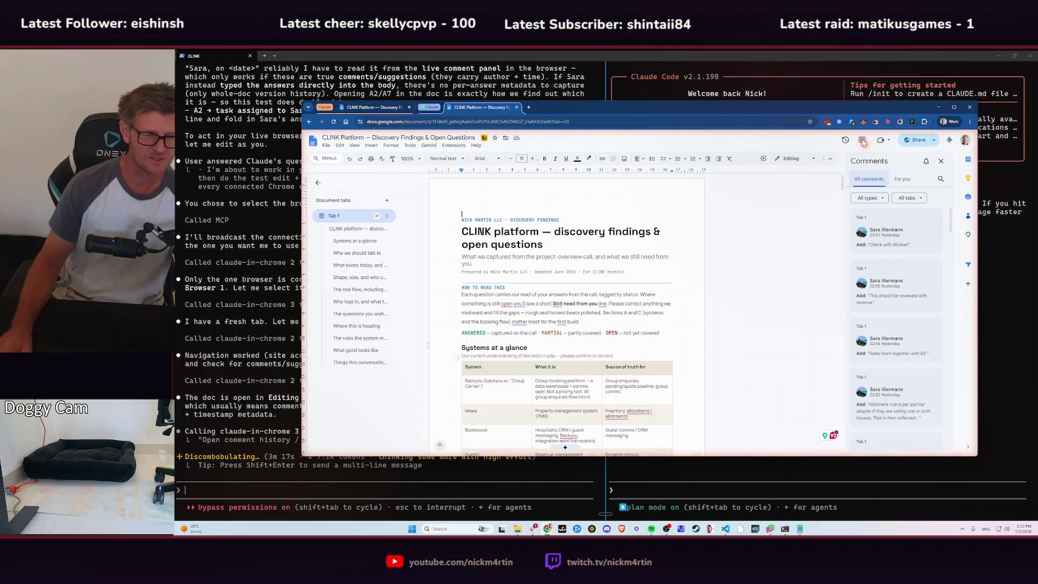
pyautogui.click(409, 468)
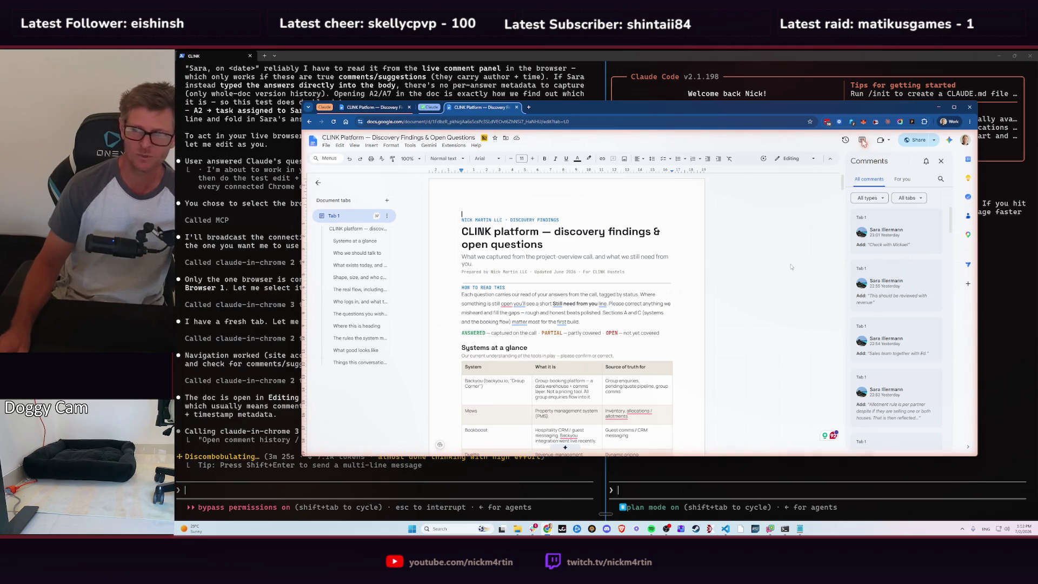
pyautogui.click(251, 464)
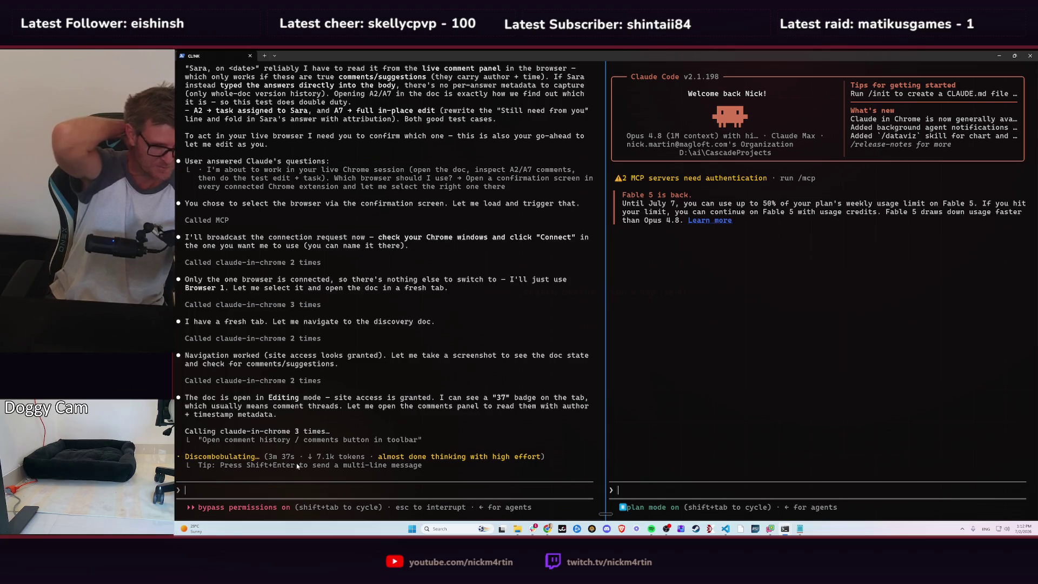
# - Briefly check the Google Doc, stay in the terminal, then bring up the Alt+Tab window list
pyautogui.hotkey('alt', 'Tab')
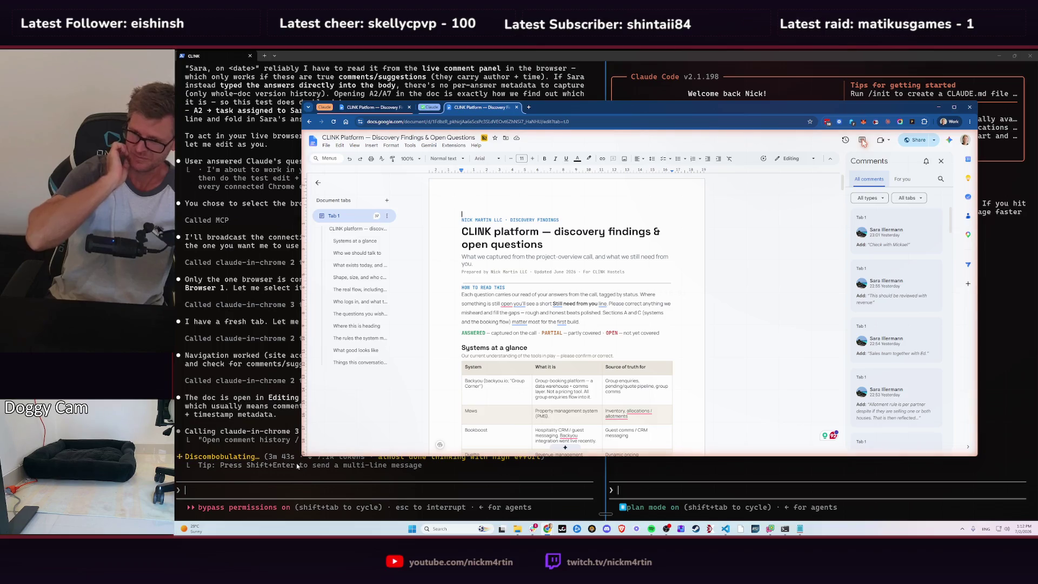
pyautogui.hotkey('alt', 'Tab')
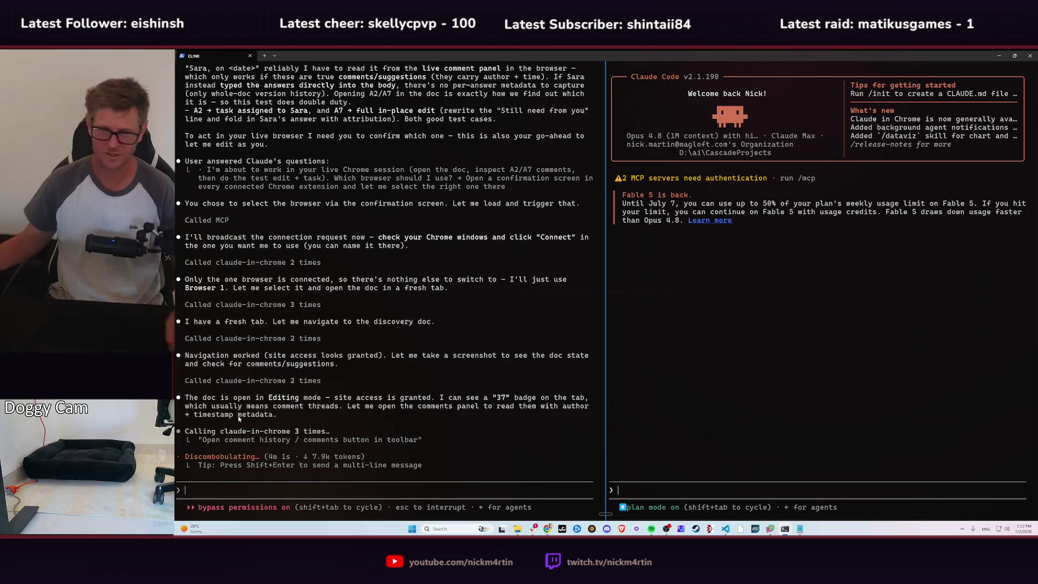
pyautogui.hotkey('alt', 'Tab')
pyautogui.press('Escape')
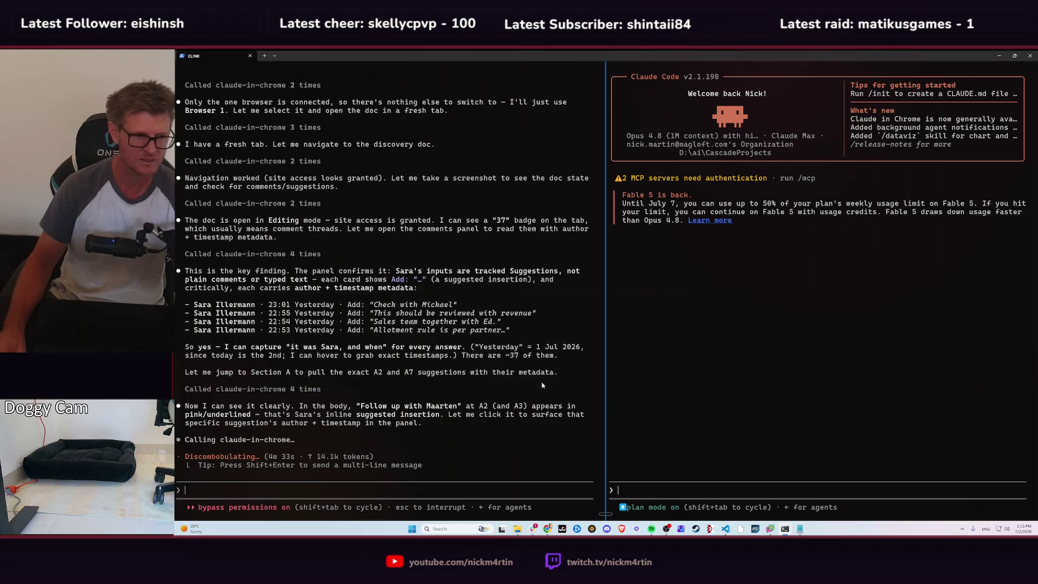
pyautogui.hotkey('alt', 'Tab')
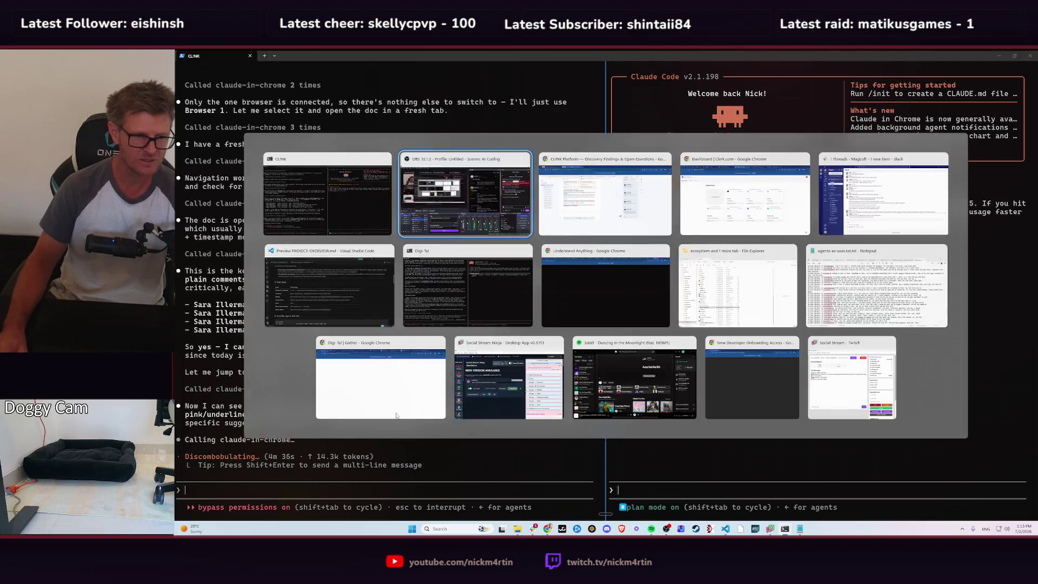
# - Bring the CLINK Platform doc forward to view section A, then return to the terminal
pyautogui.hotkey('alt', 'Tab')
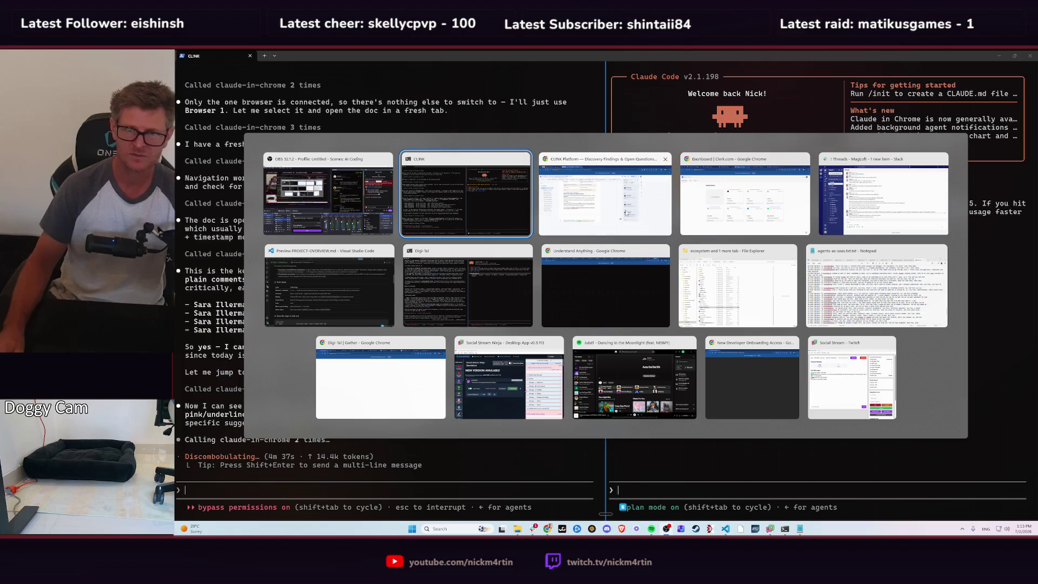
pyautogui.click(626, 212)
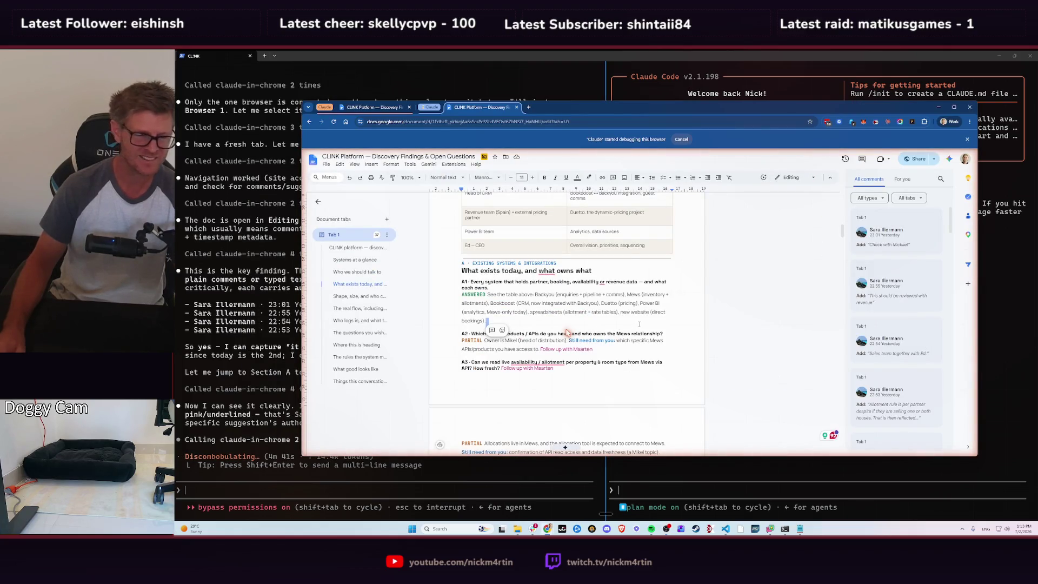
pyautogui.click(259, 415)
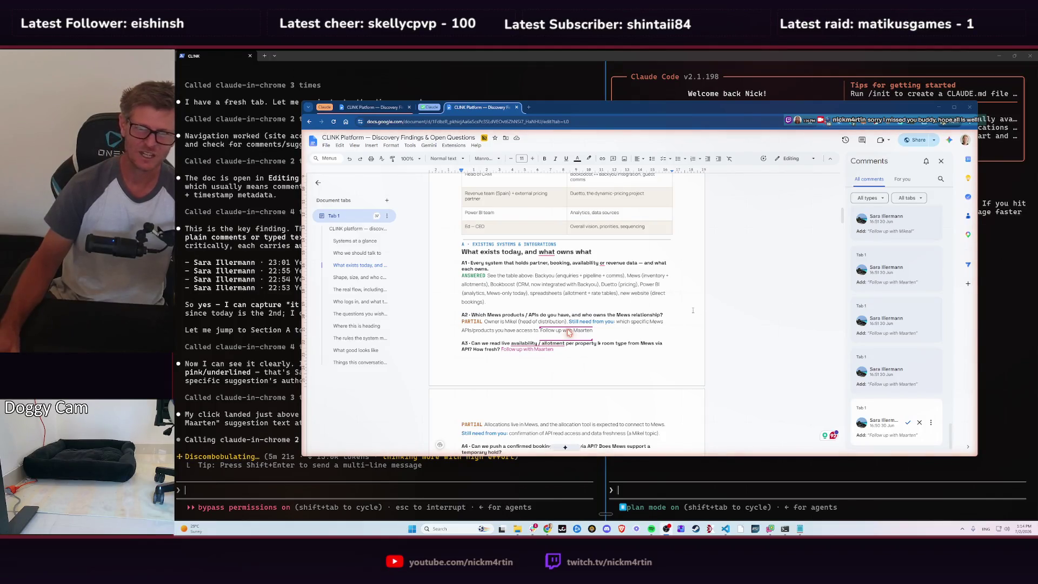
pyautogui.click(248, 444)
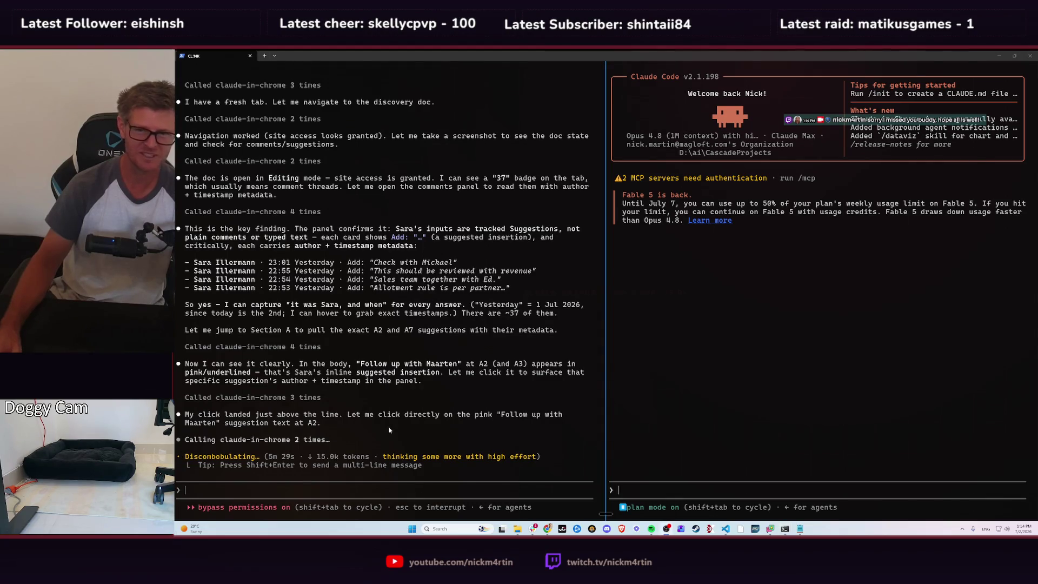
# - View the A2 follow-up suggestion in the Google Doc, then return to Claude Code
pyautogui.hotkey('alt', 'Tab')
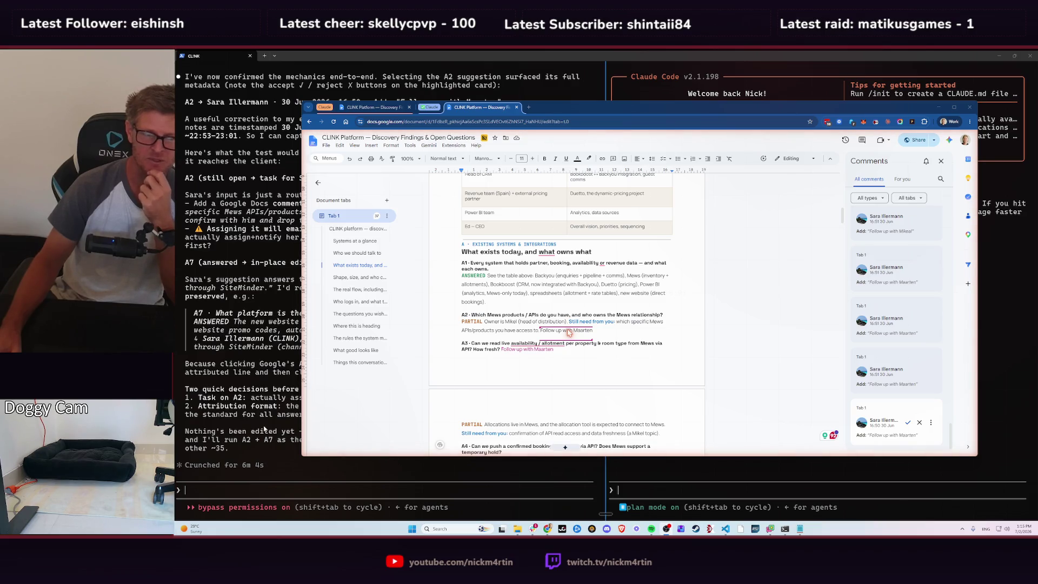
pyautogui.click(309, 222)
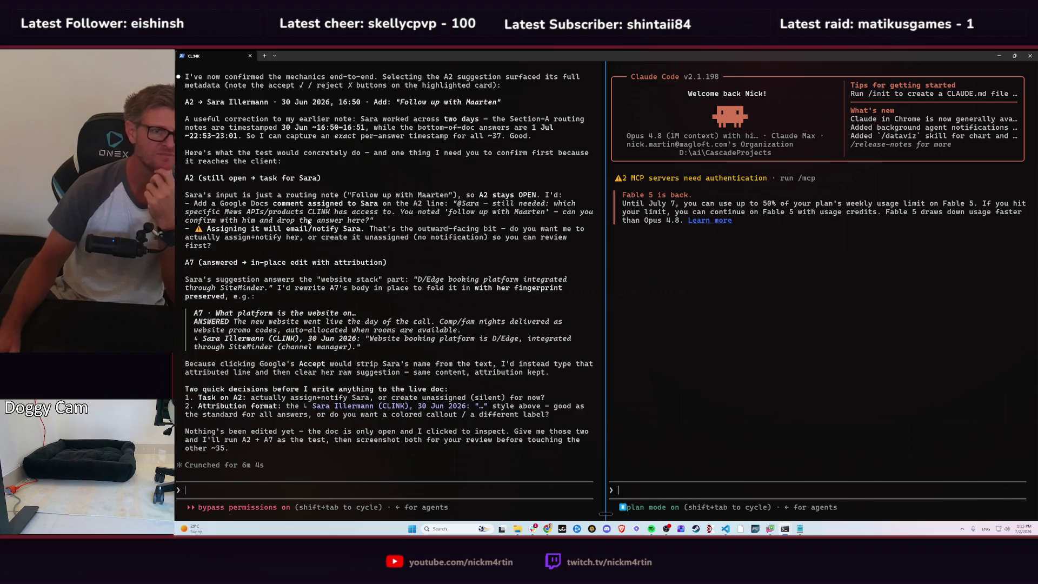
pyautogui.scroll(10, 243, 281)
pyautogui.scroll(2, 243, 281)
pyautogui.scroll(-2, 243, 282)
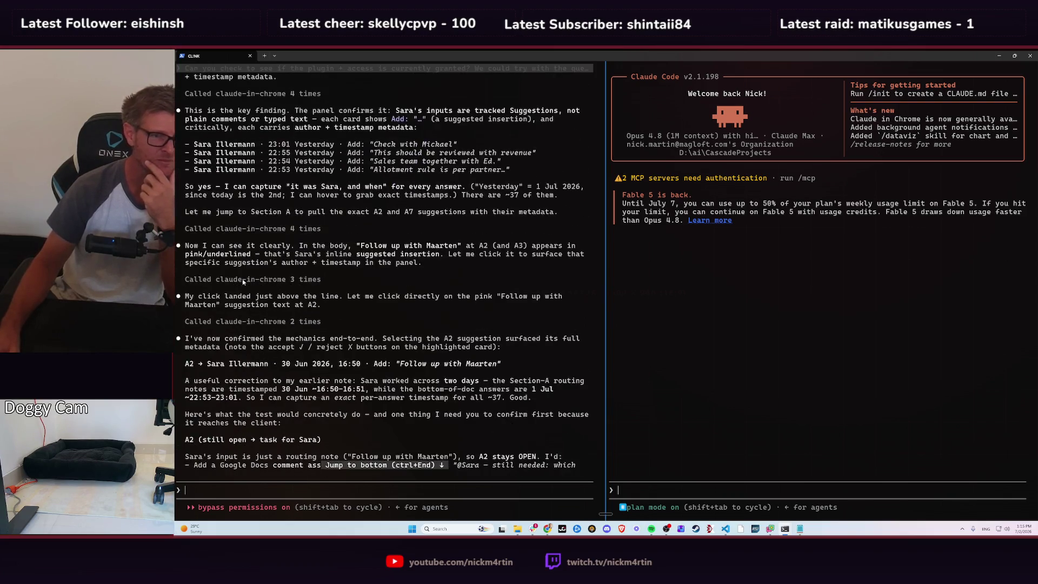
pyautogui.scroll(-1, 308, 351)
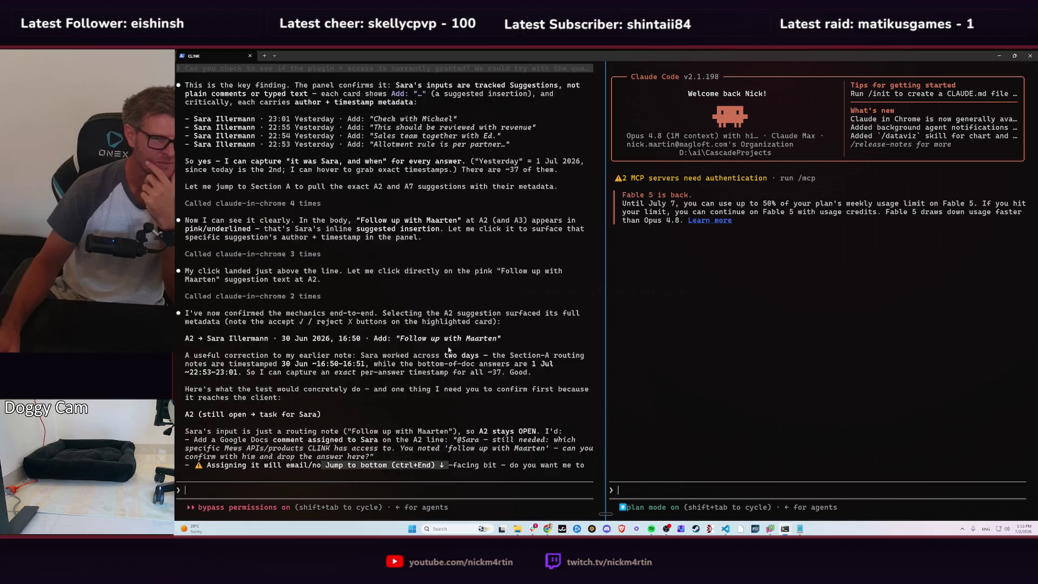
pyautogui.scroll(-1, 487, 309)
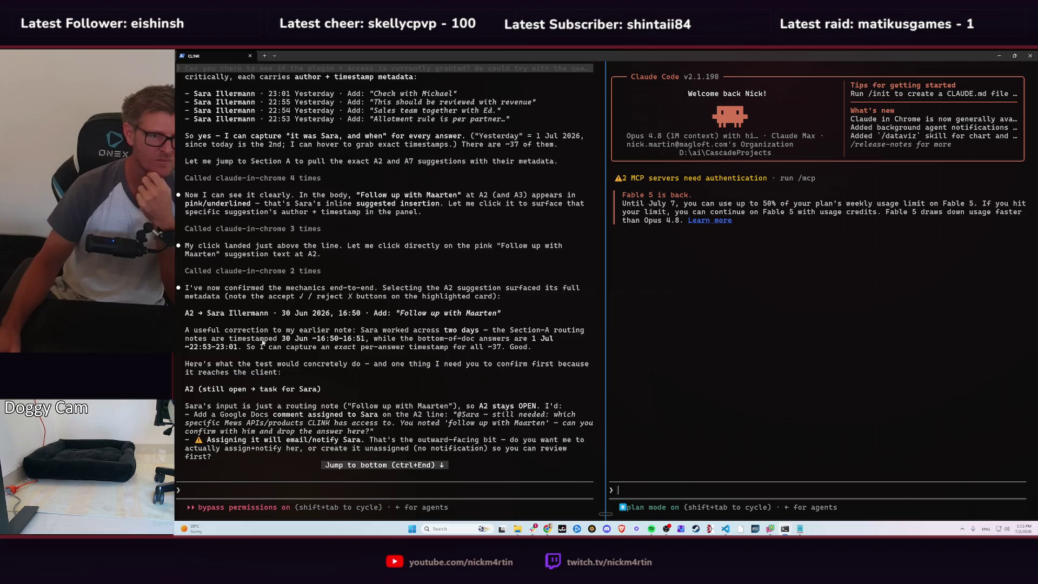
pyautogui.scroll(-1, 385, 344)
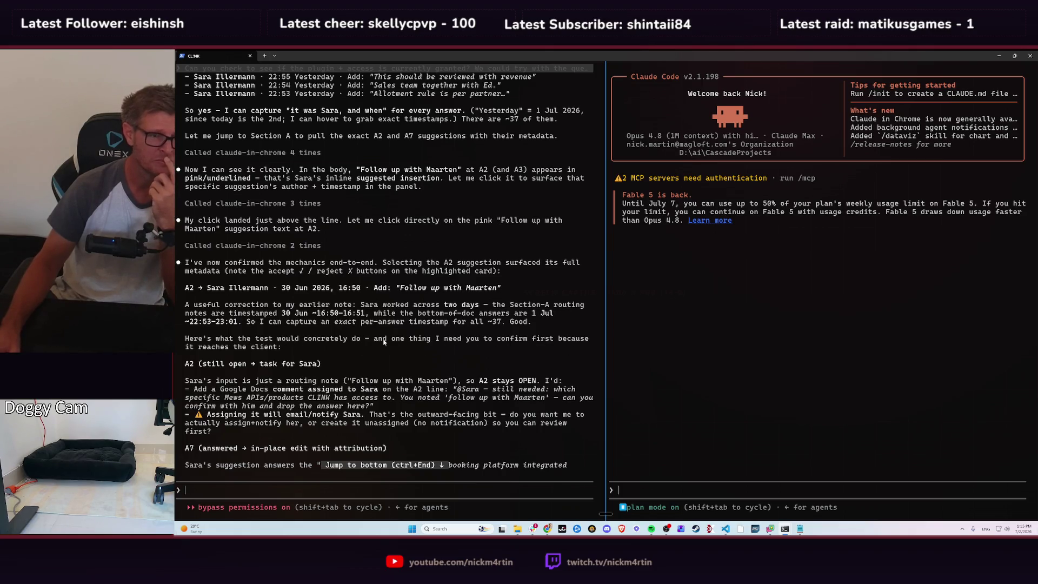
pyautogui.scroll(-3, 383, 341)
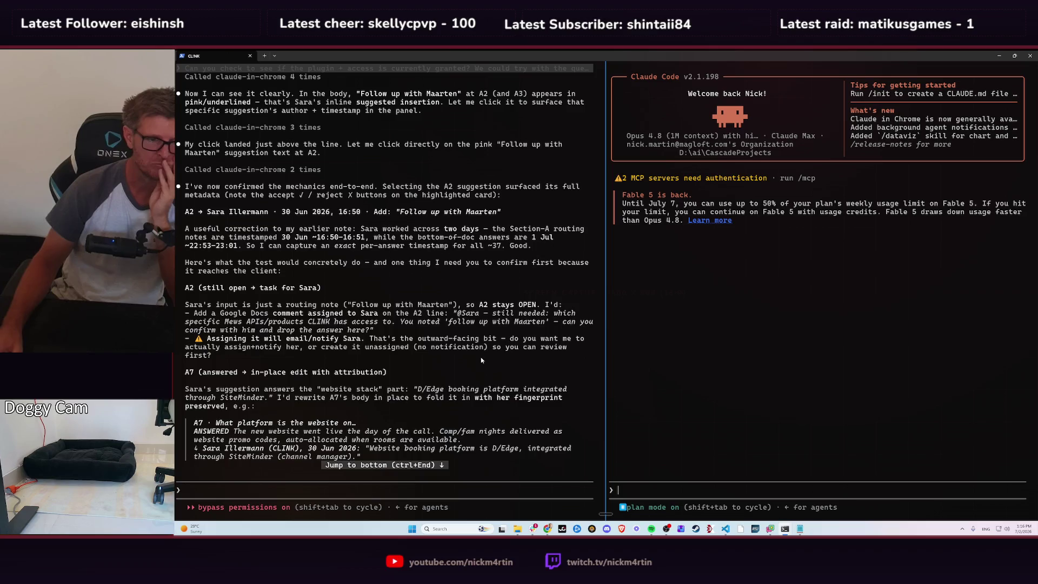
pyautogui.scroll(-3, 410, 324)
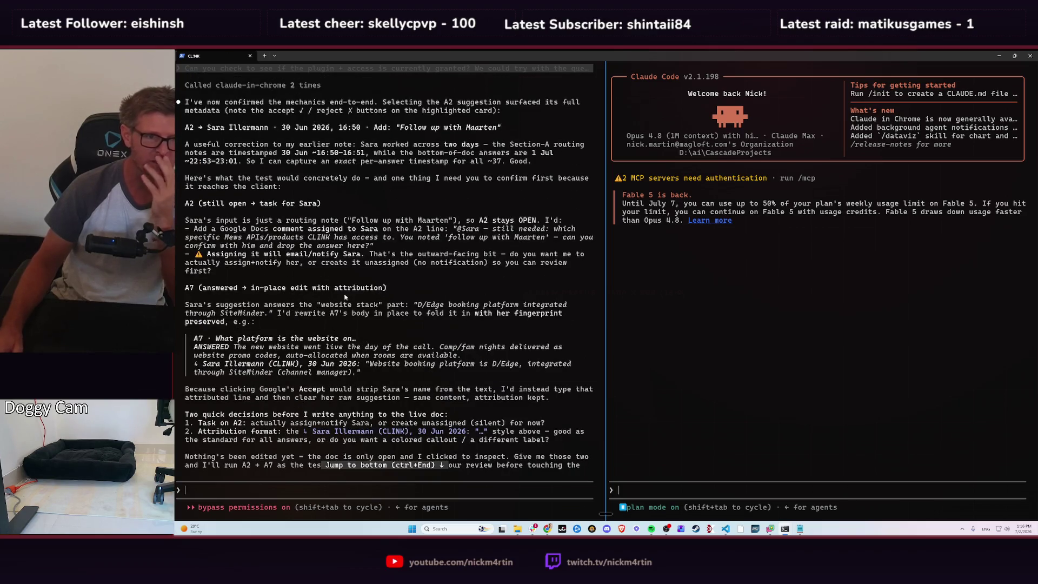
pyautogui.scroll(-1, 337, 306)
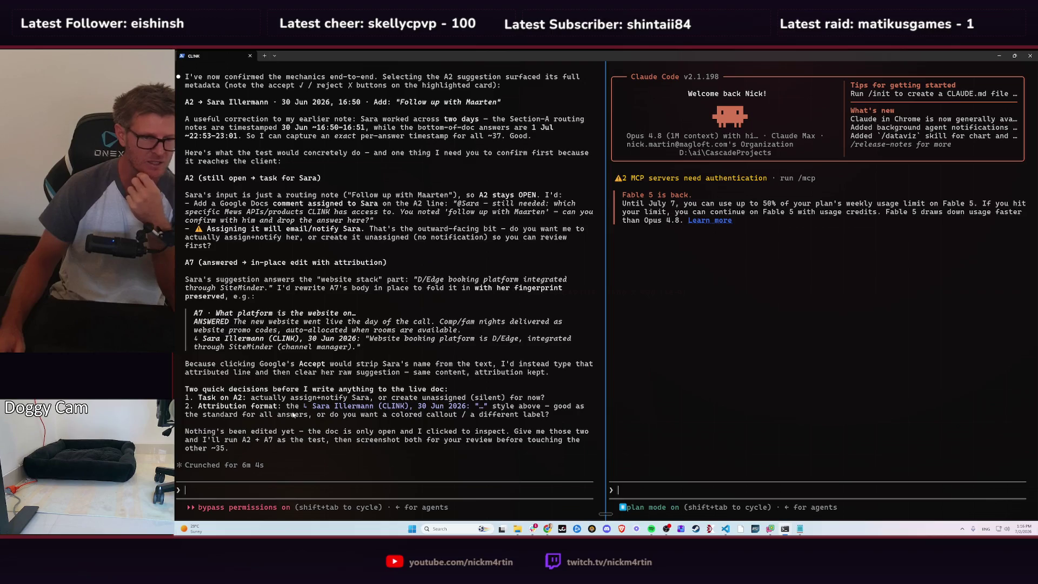
# - Reply '1. create unassigned' and '2. thats good' on two lines and submit
pyautogui.click(263, 496)
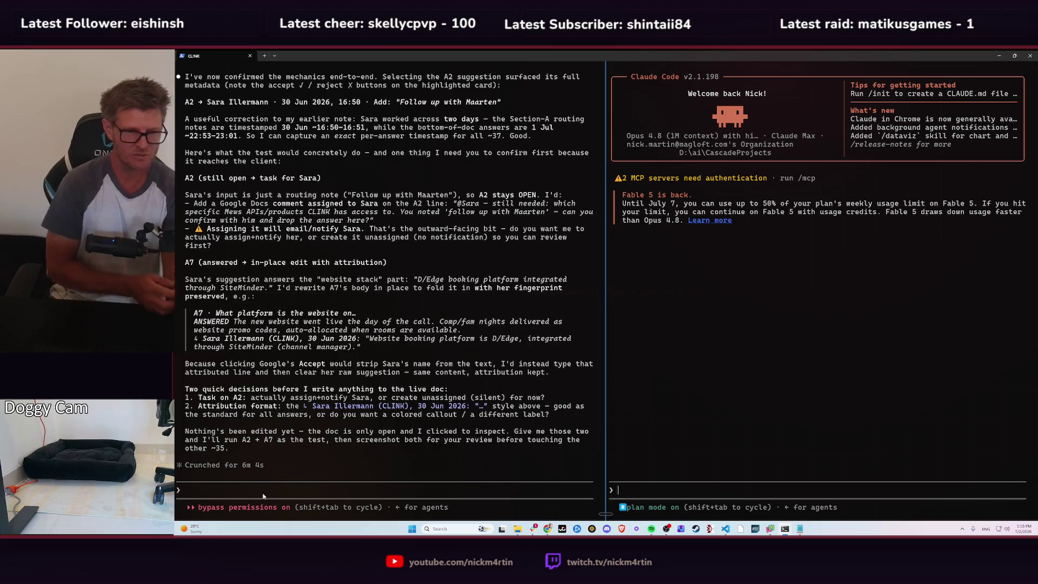
pyautogui.write('1. ')
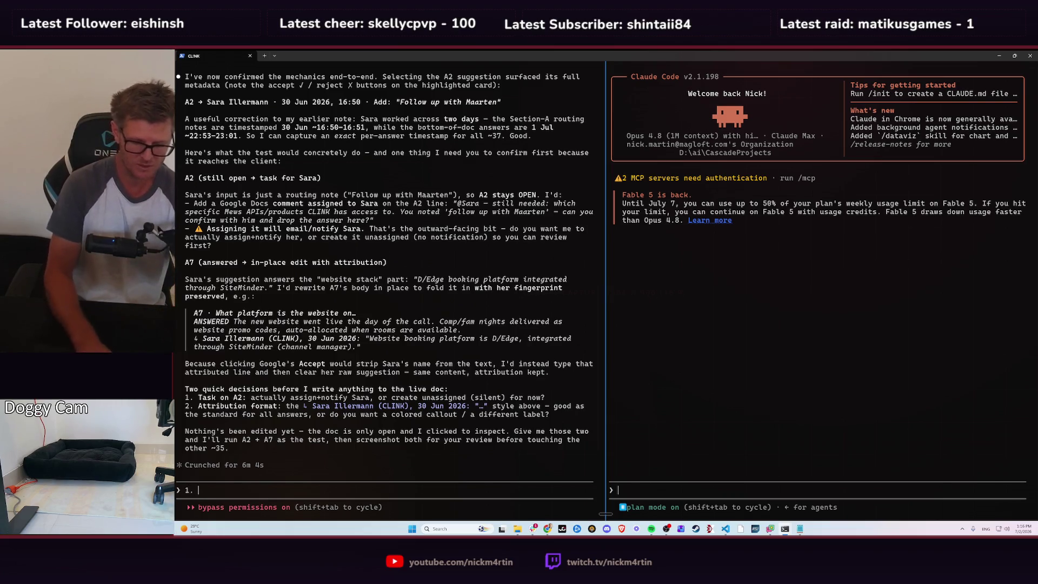
pyautogui.write('create un')
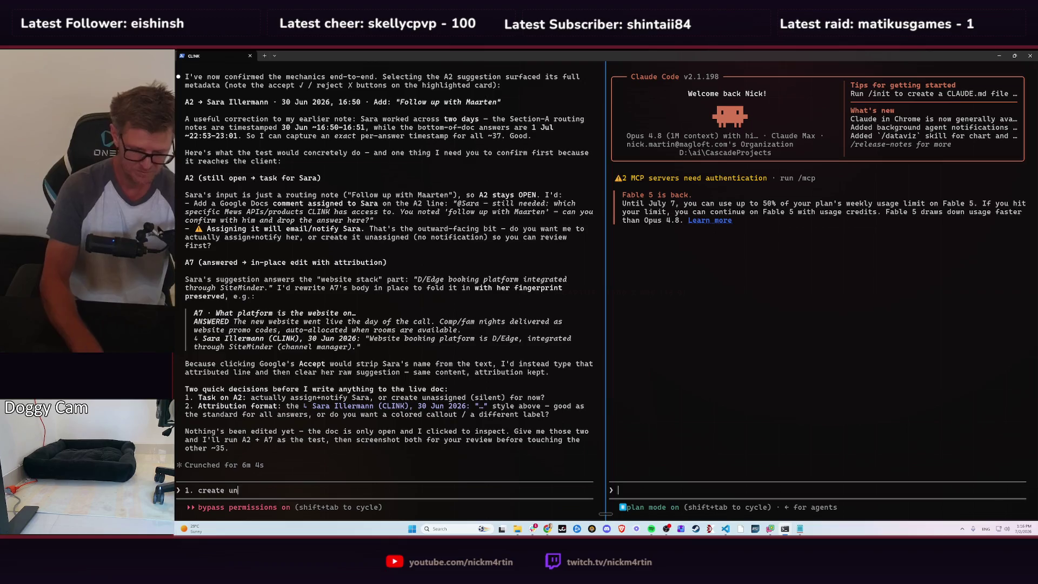
pyautogui.write('assigned')
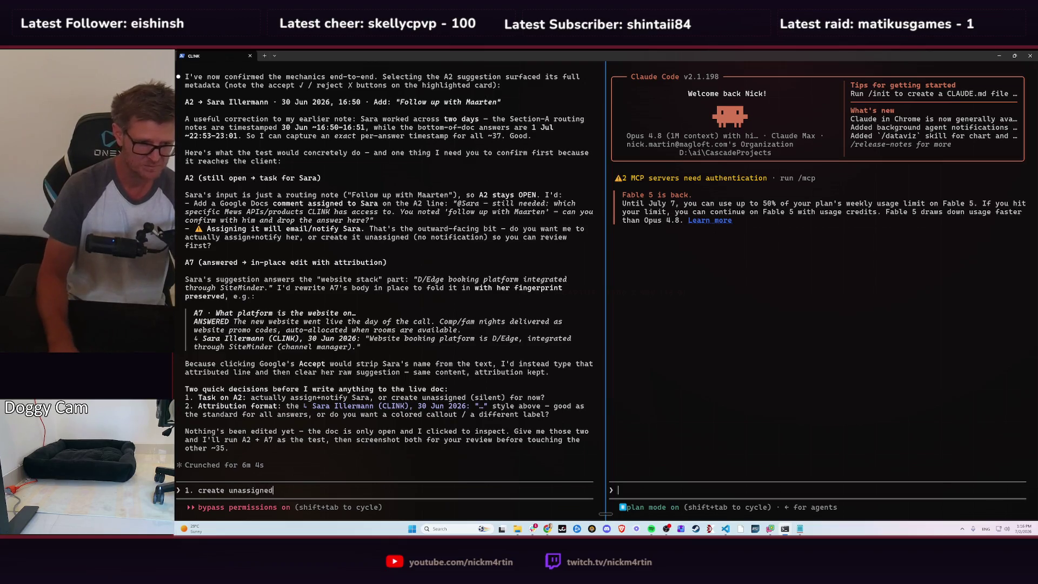
pyautogui.hotkey('shift', 'Return')
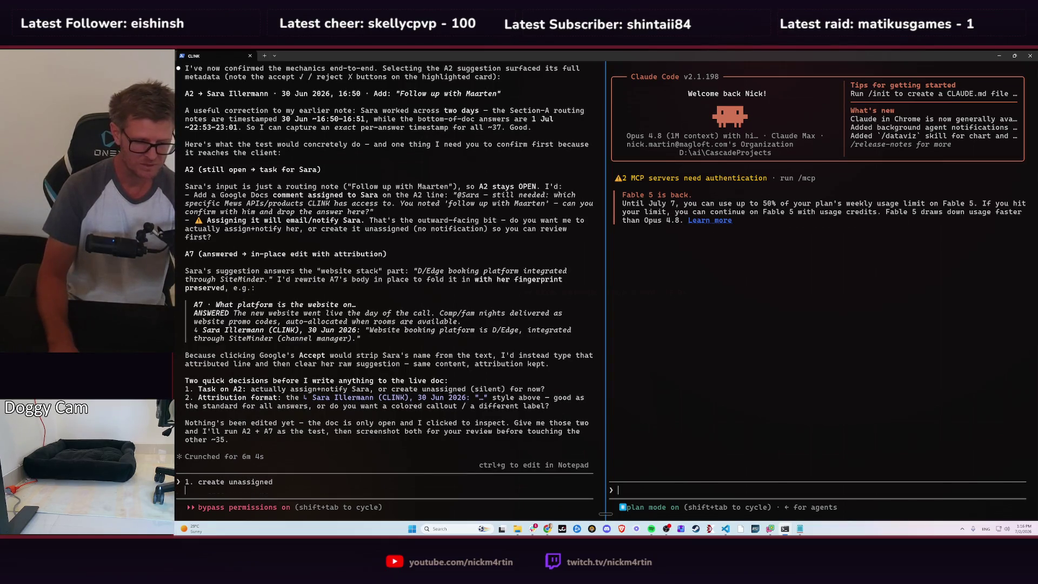
pyautogui.write('2.')
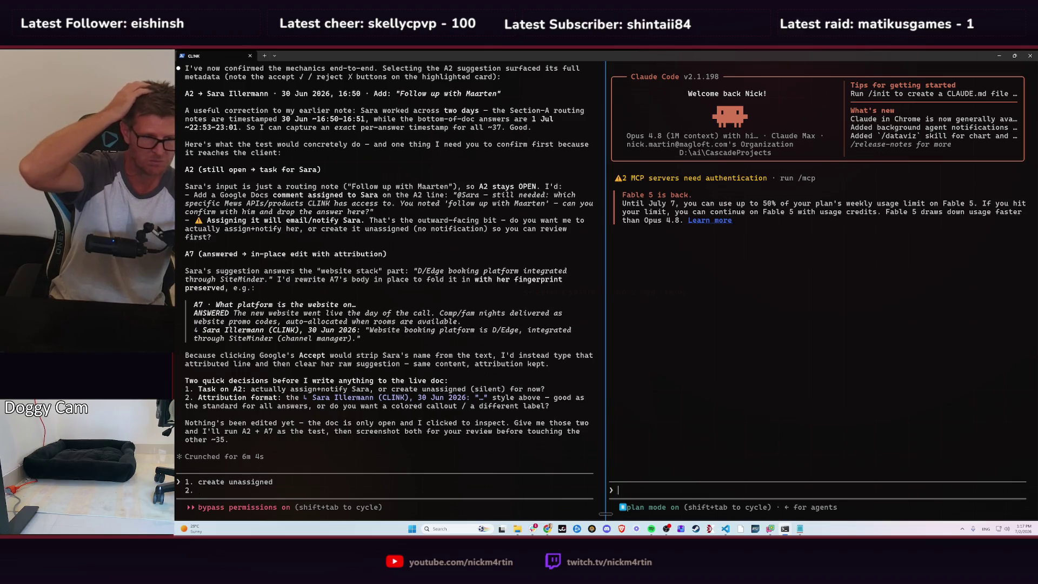
pyautogui.hotkey('alt', 'Tab')
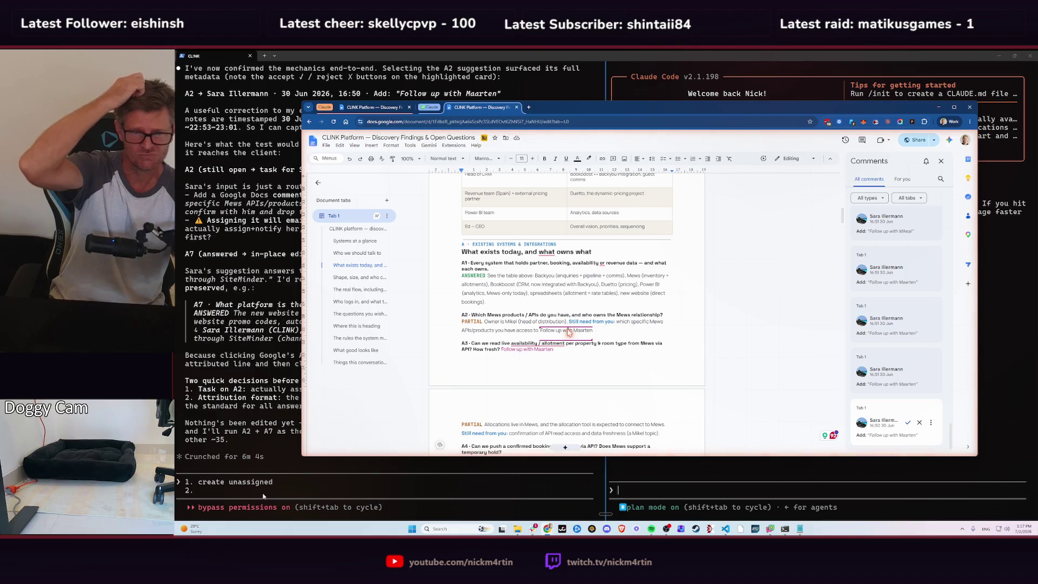
pyautogui.hotkey('alt', 'Tab')
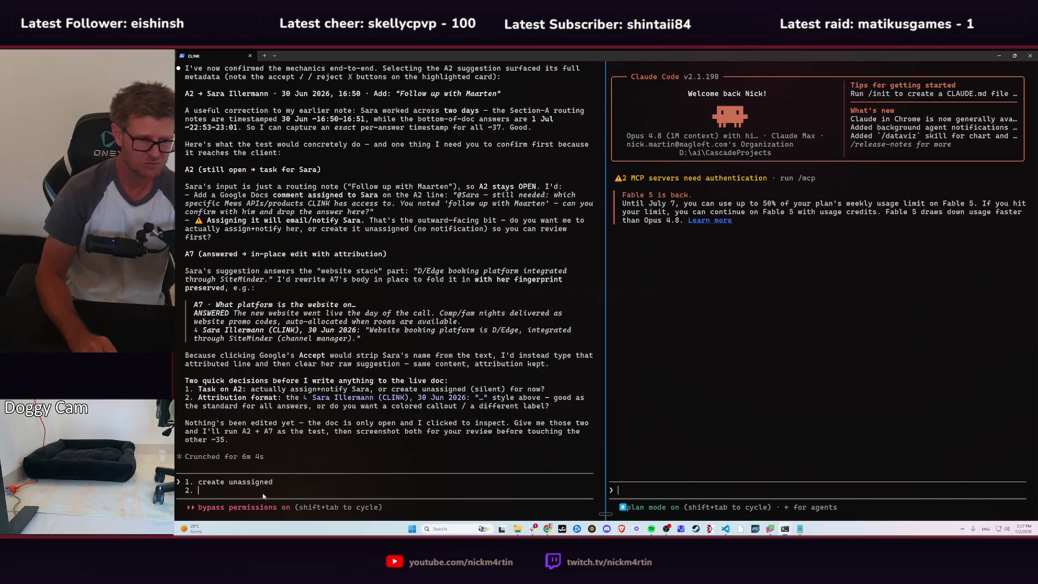
pyautogui.write('thats ')
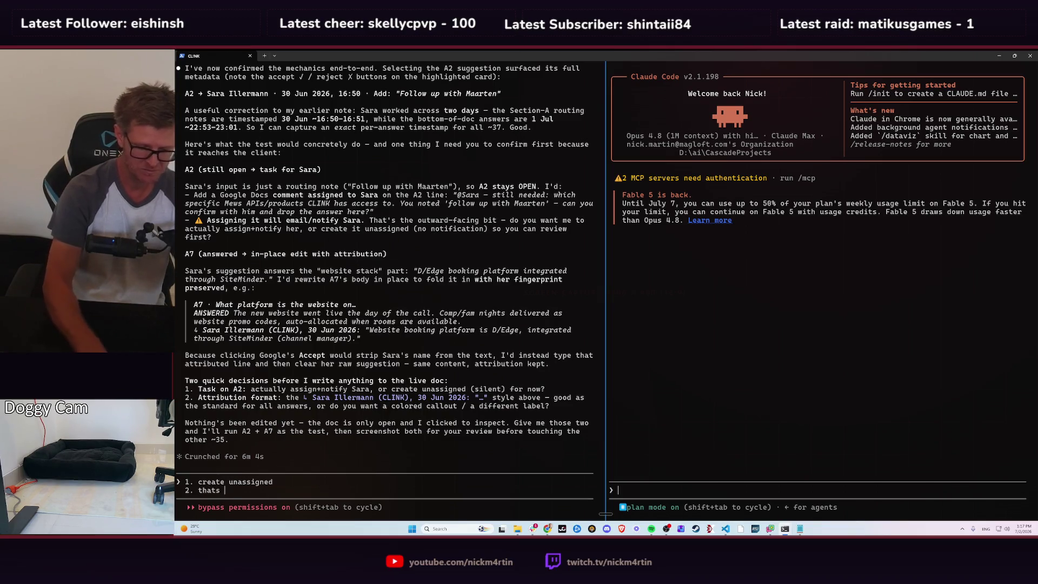
pyautogui.write('good')
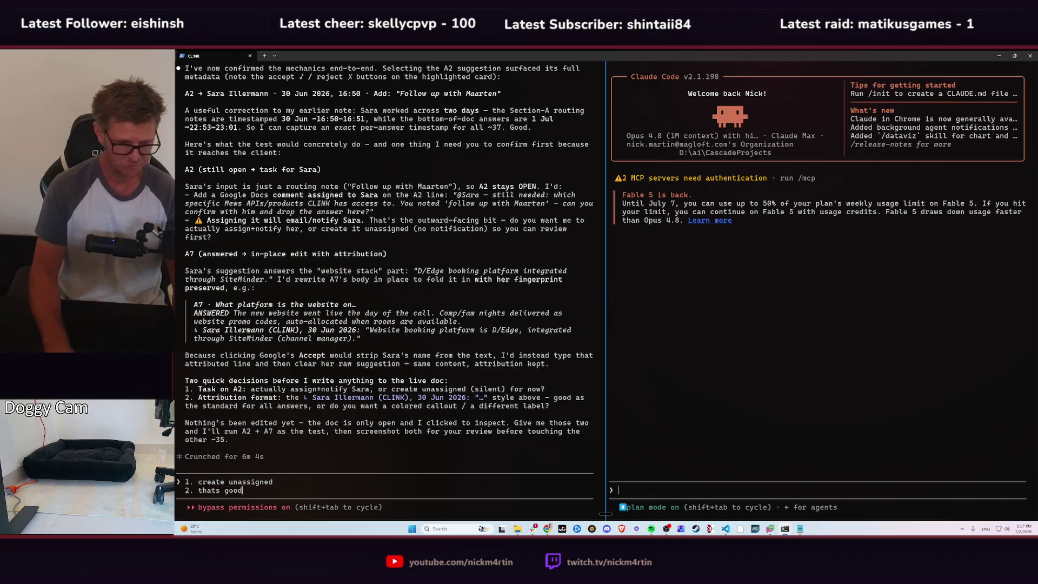
pyautogui.press('Return')
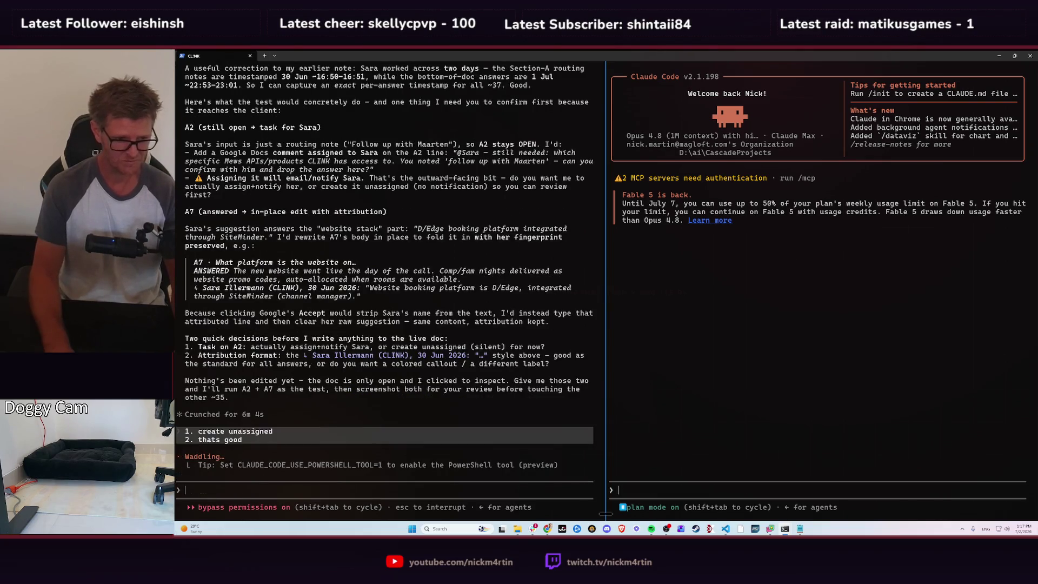
# - Narrow the CLINK Platform Chrome window and move it to the screen's right side
pyautogui.hotkey('alt', 'Tab')
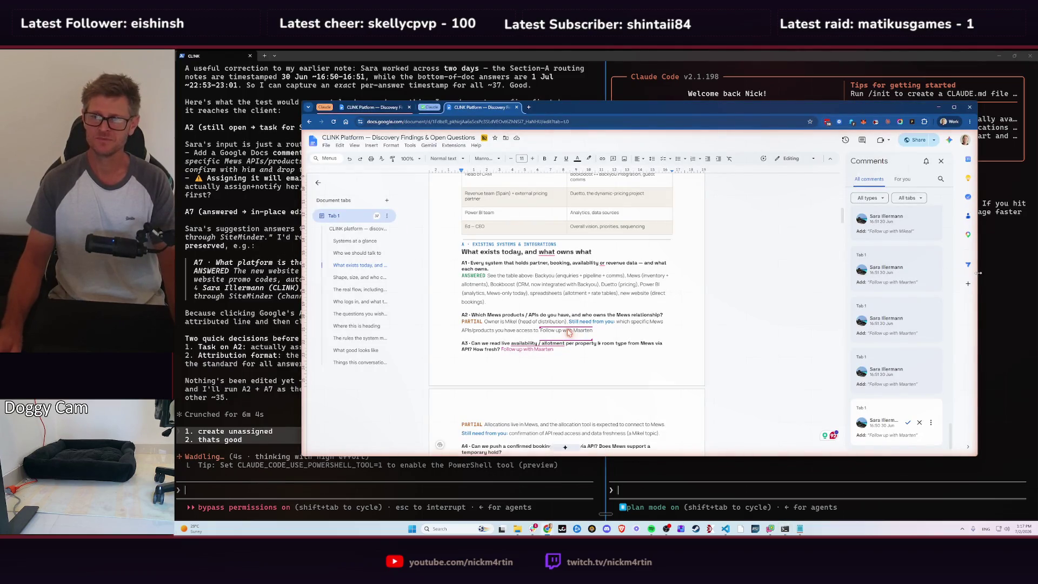
pyautogui.moveTo(979, 273); pyautogui.dragTo(823, 288)
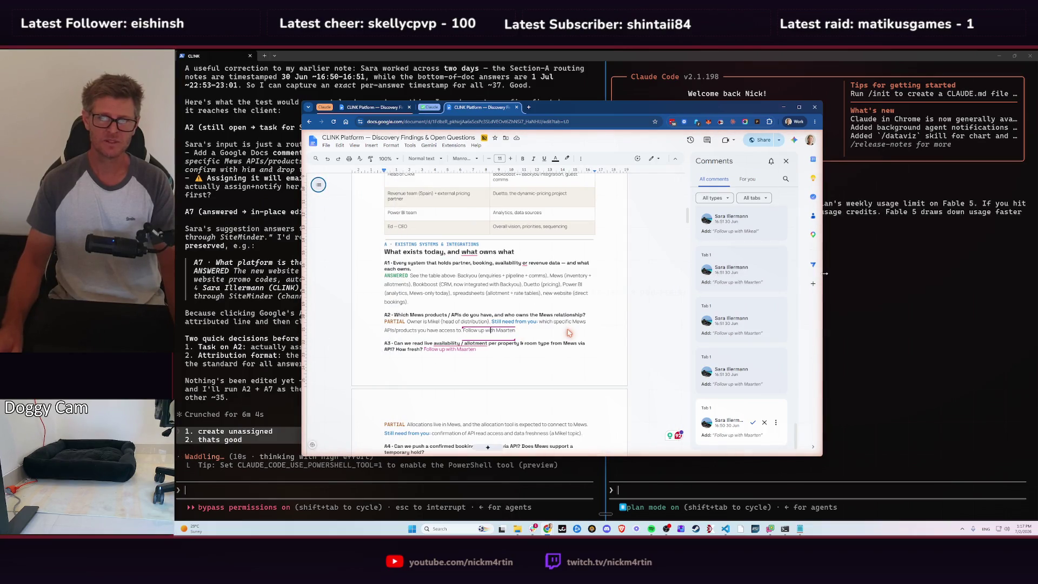
pyautogui.moveTo(821, 276)
pyautogui.mouseDown()
pyautogui.moveTo(739, 283)
pyautogui.moveTo(764, 283)
pyautogui.mouseUp()
pyautogui.moveTo(565, 107); pyautogui.dragTo(821, 73)
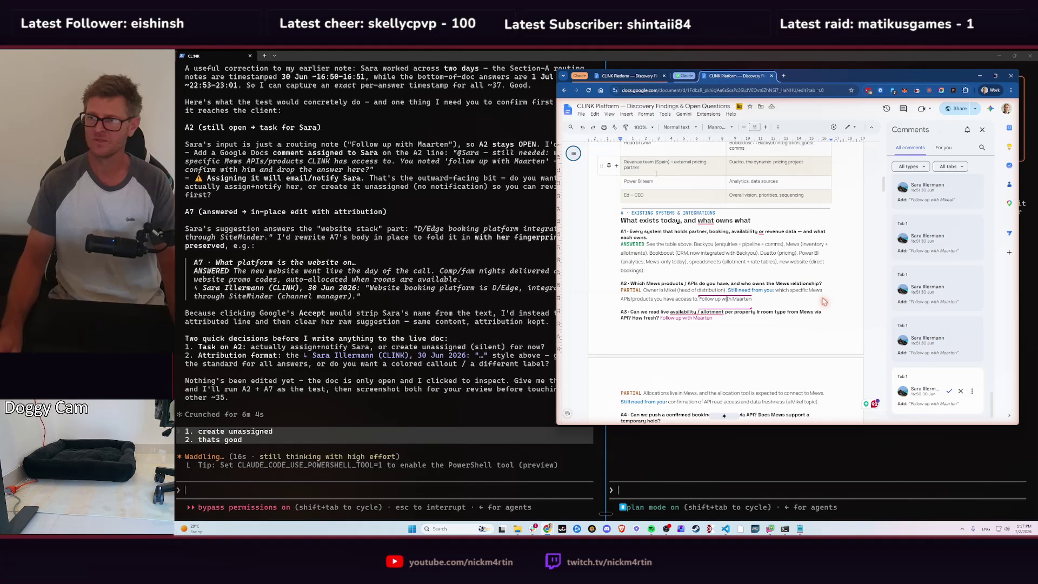
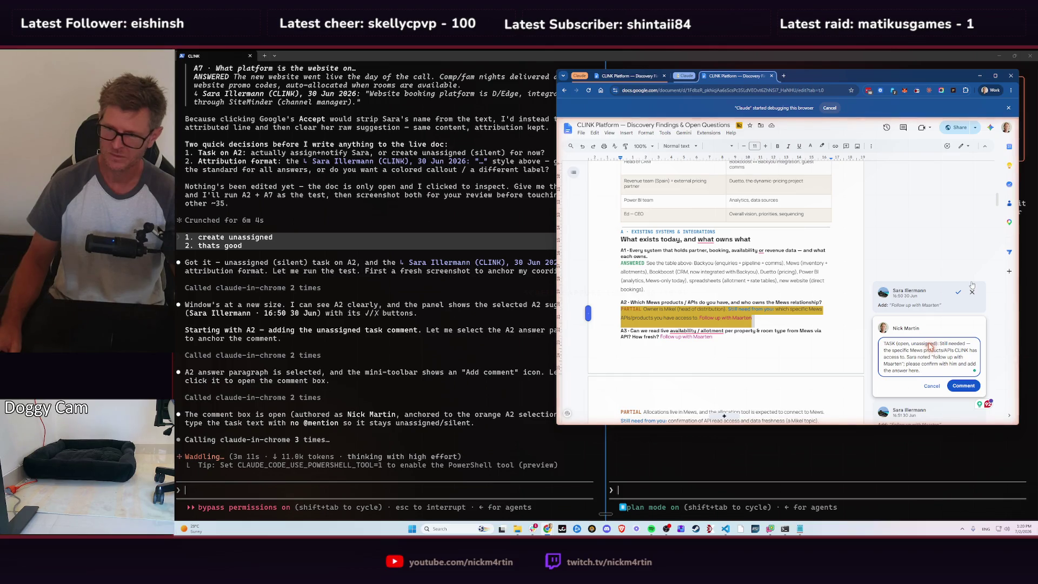
pyautogui.click(964, 385)
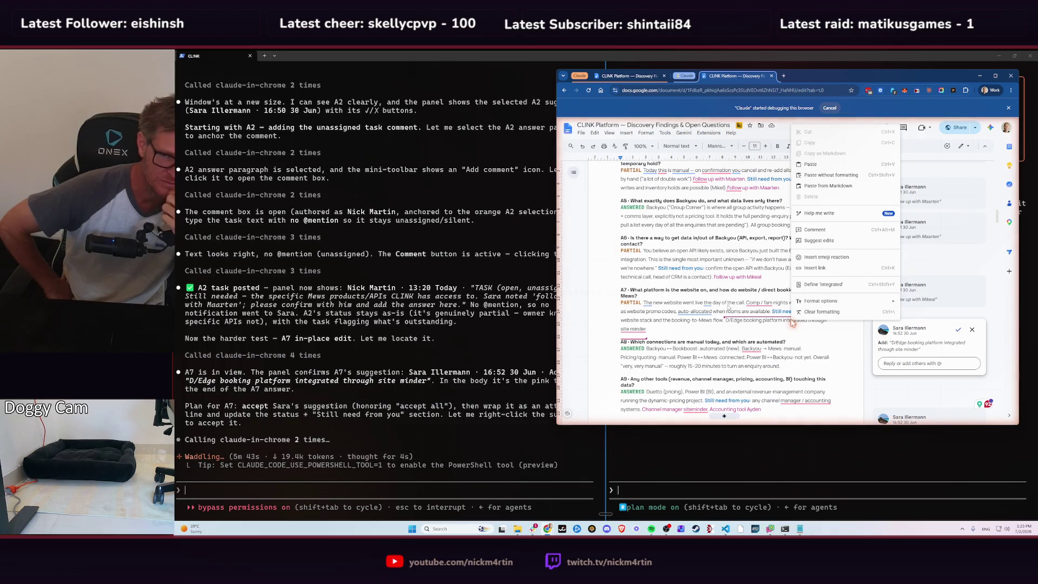
# - Accept the suggested D/Edge booking platform wording into the A7 answer
pyautogui.press('Escape')
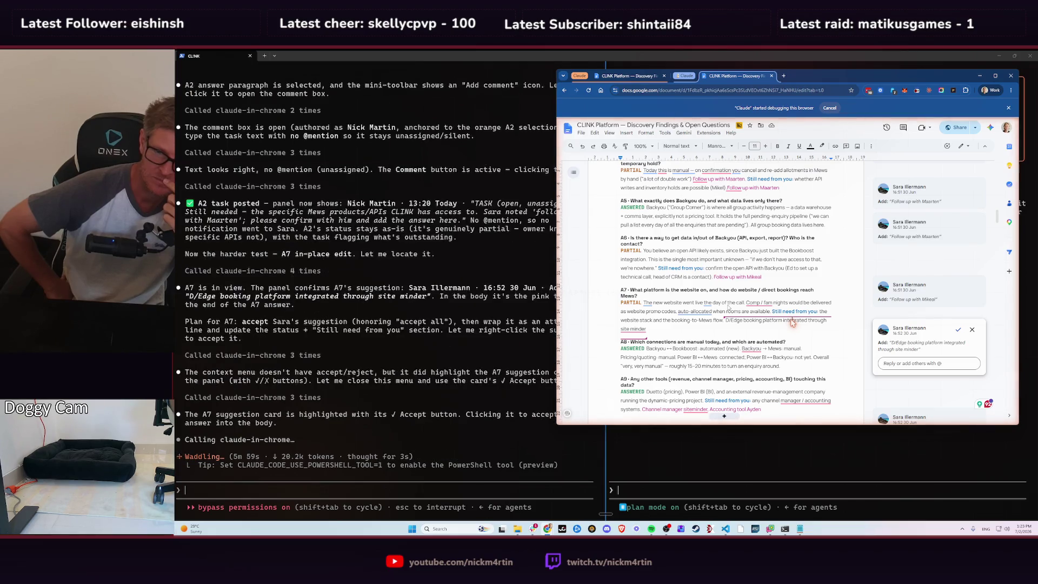
pyautogui.click(958, 330)
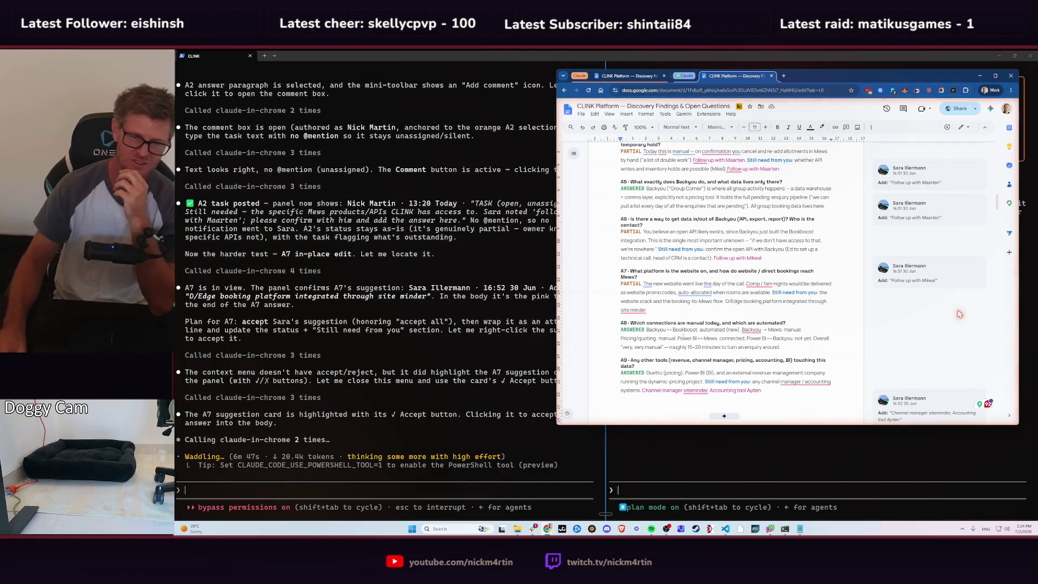
pyautogui.click(672, 449)
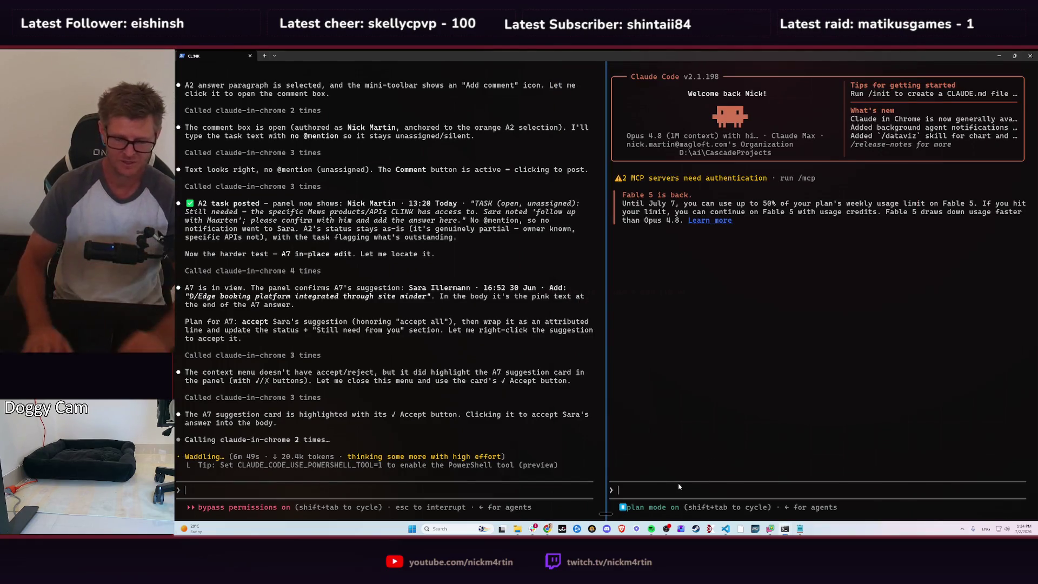
# - Run /usage to check plan usage limits while Claude reworks A7
pyautogui.write('/usage')
pyautogui.press('Return')
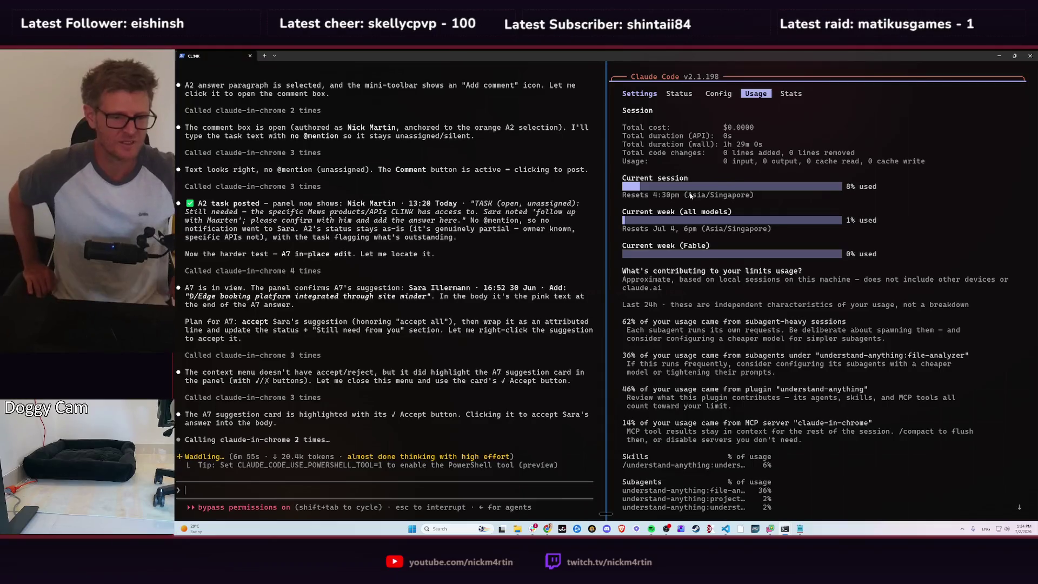
pyautogui.hotkey('alt', 'Tab')
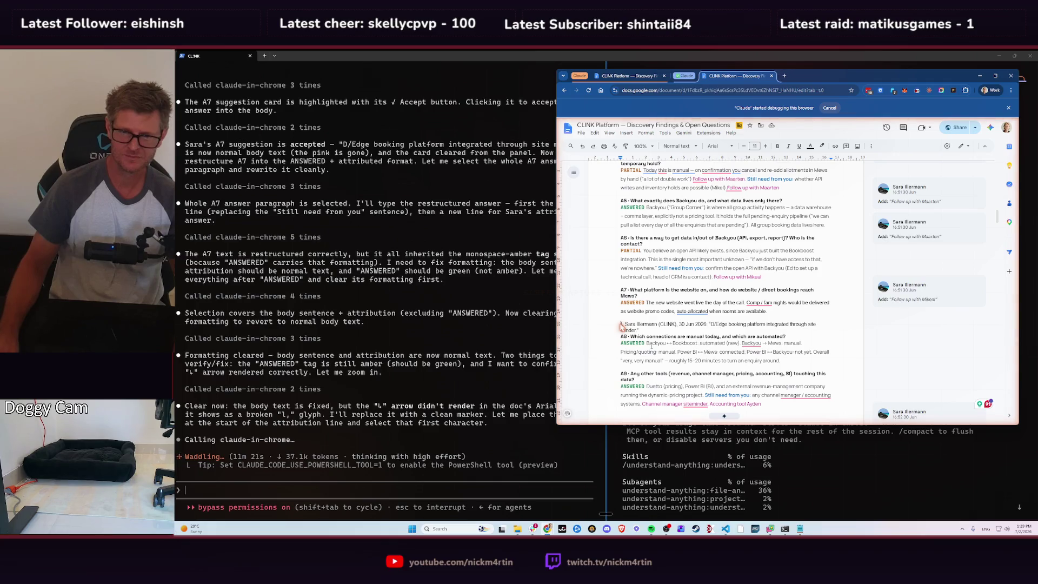
# - Re-run /usage for refreshed usage figures, then close them
pyautogui.click(377, 411)
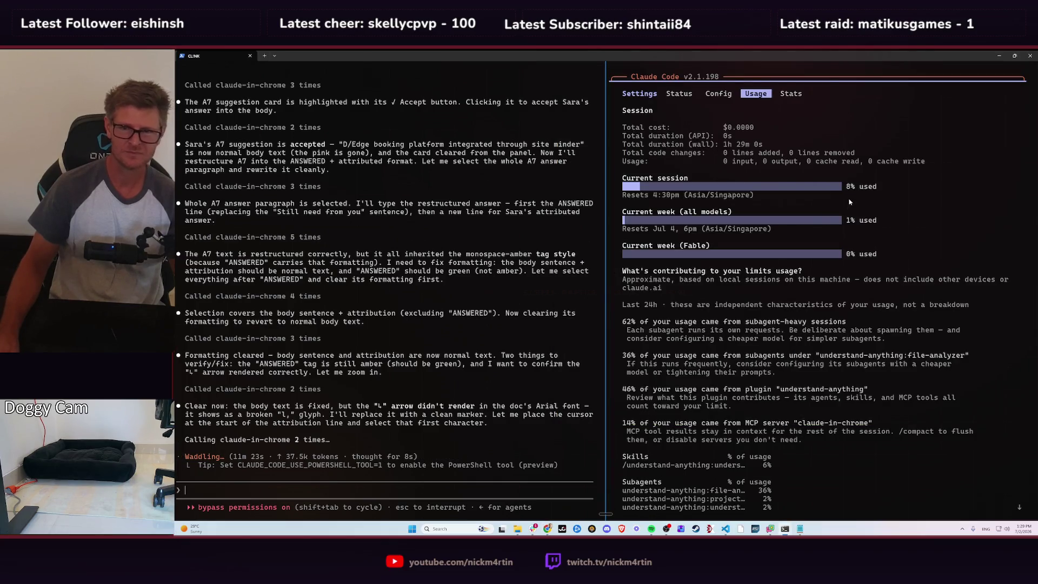
pyautogui.press('Escape')
pyautogui.write('/usage')
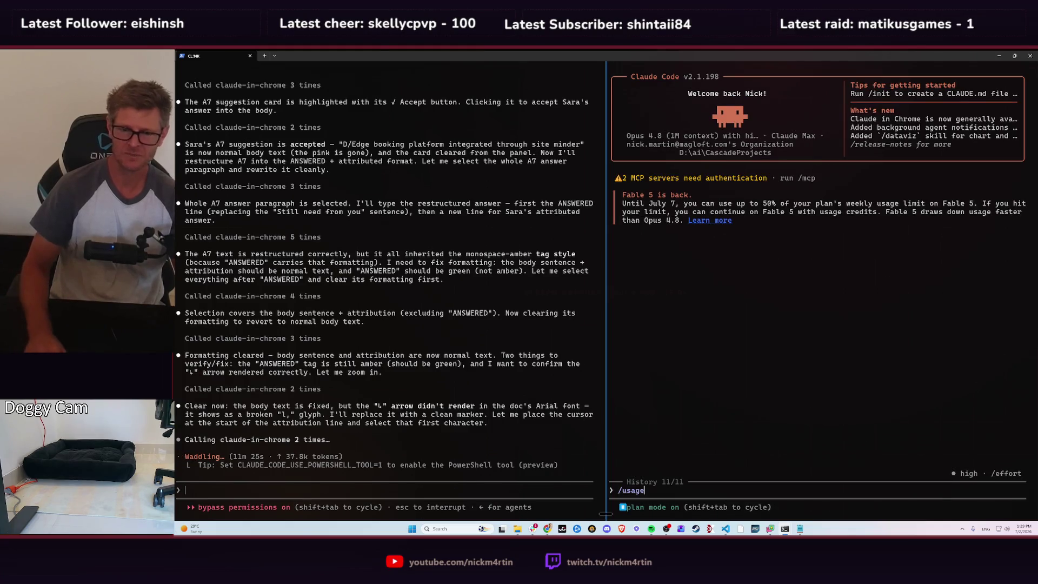
pyautogui.press('Return')
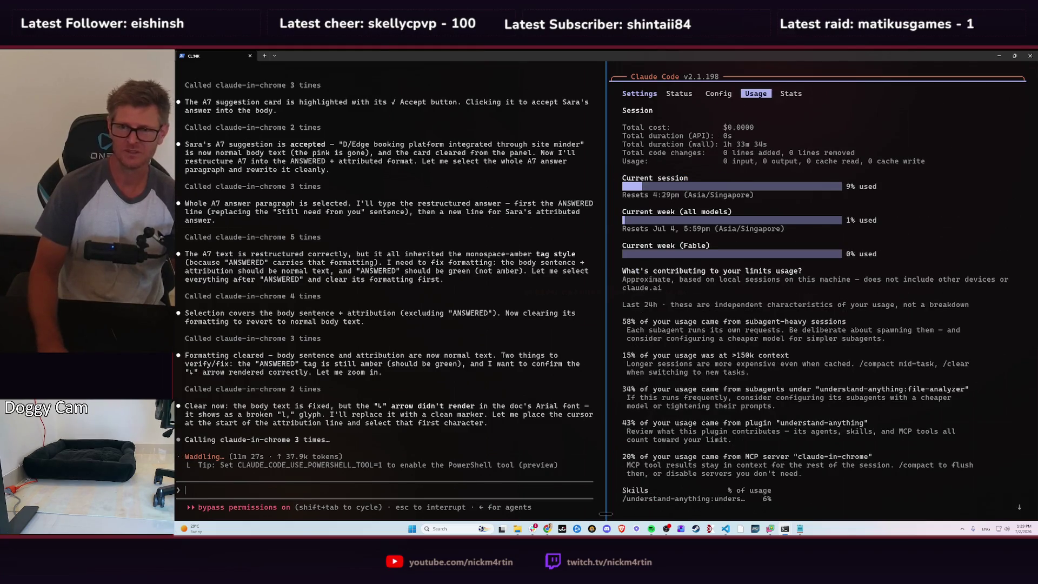
pyautogui.press('Escape')
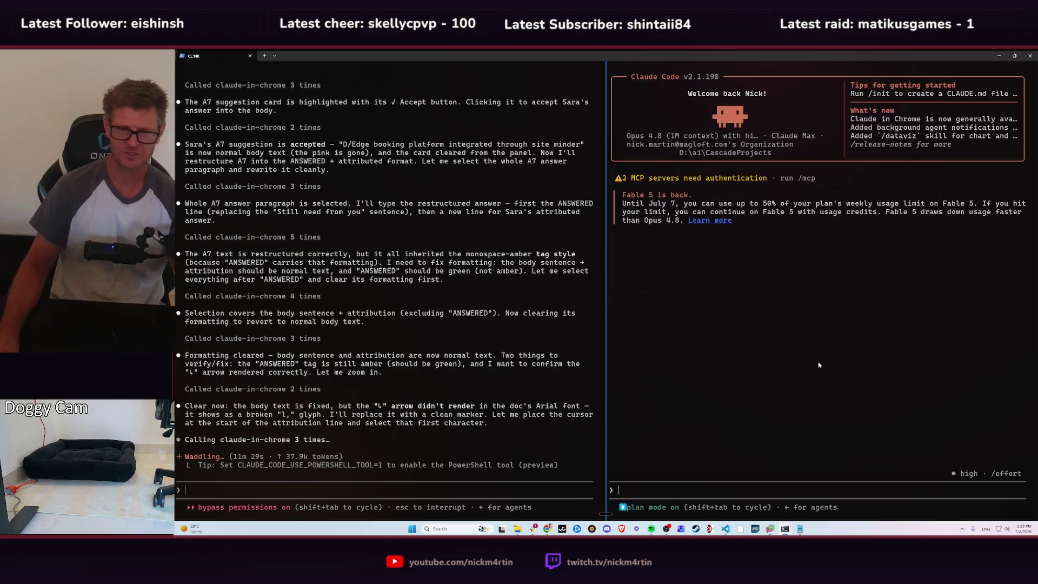
pyautogui.hotkey('alt', 'Tab')
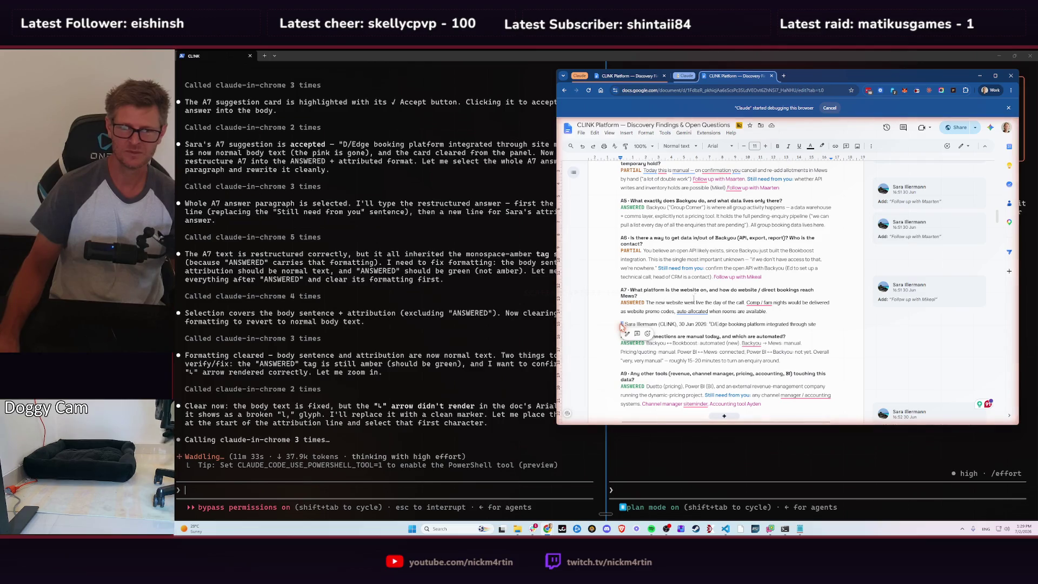
pyautogui.click(269, 465)
# - Interrupt Claude, close the duplicate Docs tab, and maximize Chrome
pyautogui.press('Escape')
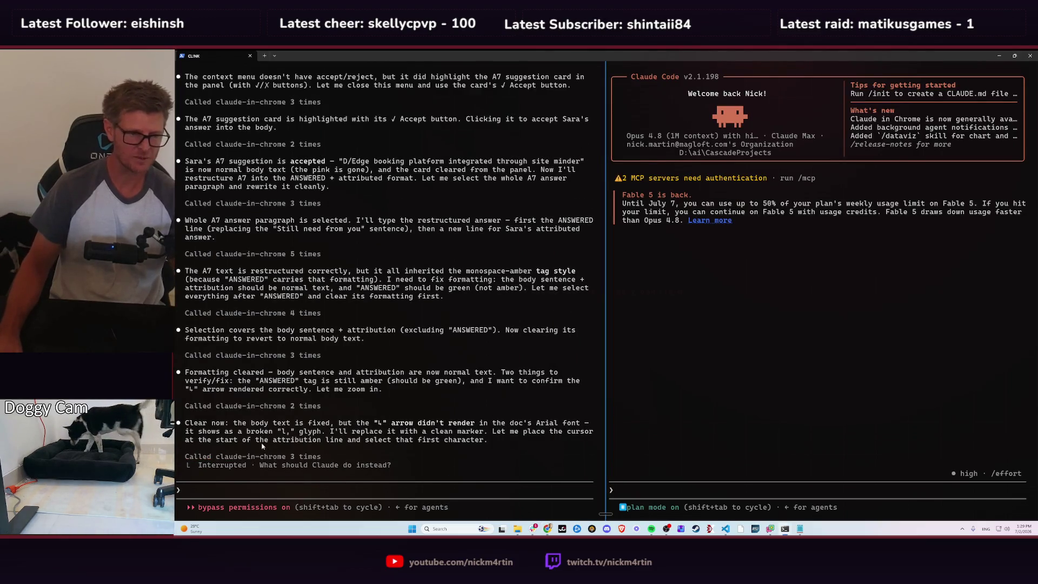
pyautogui.hotkey('alt', 'Tab')
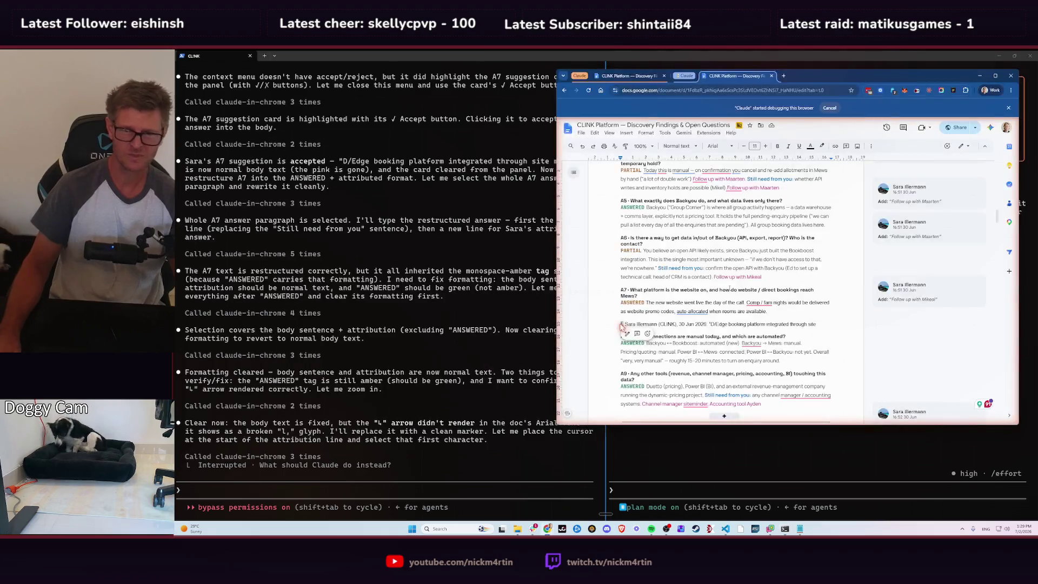
pyautogui.click(771, 76)
pyautogui.press('Return')
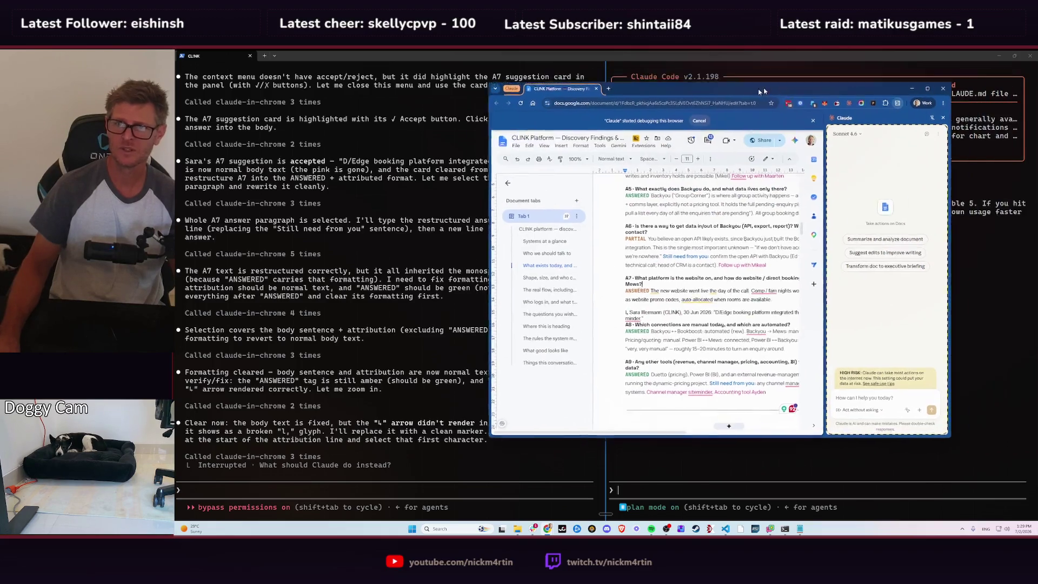
pyautogui.moveTo(844, 76); pyautogui.dragTo(679, 49)
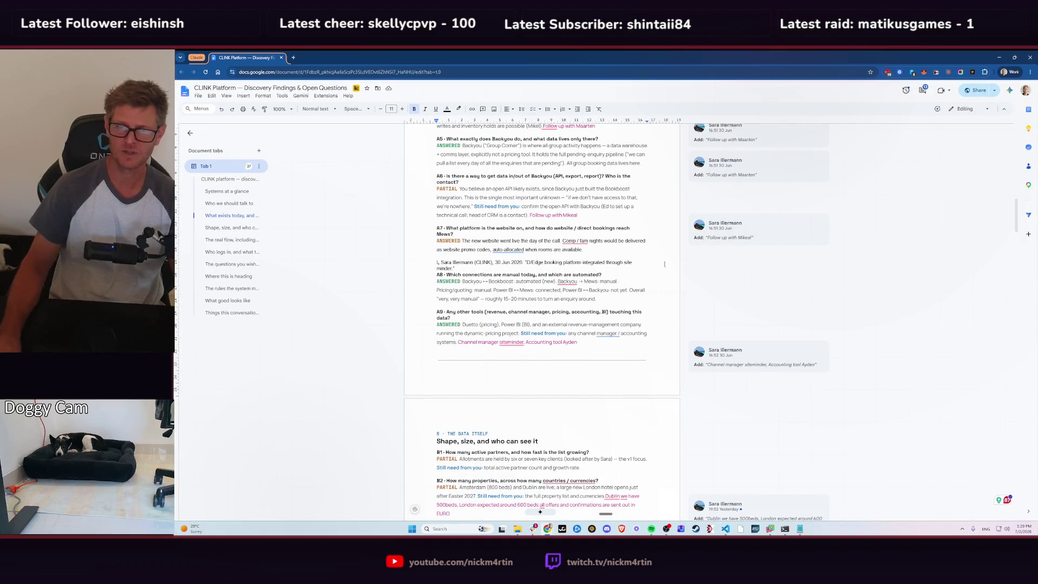
# - Delete the leftover task comment thread on the A2 answer
pyautogui.scroll(5, 676, 259)
pyautogui.scroll(5, 627, 275)
pyautogui.scroll(5, 585, 291)
pyautogui.scroll(-3, 585, 291)
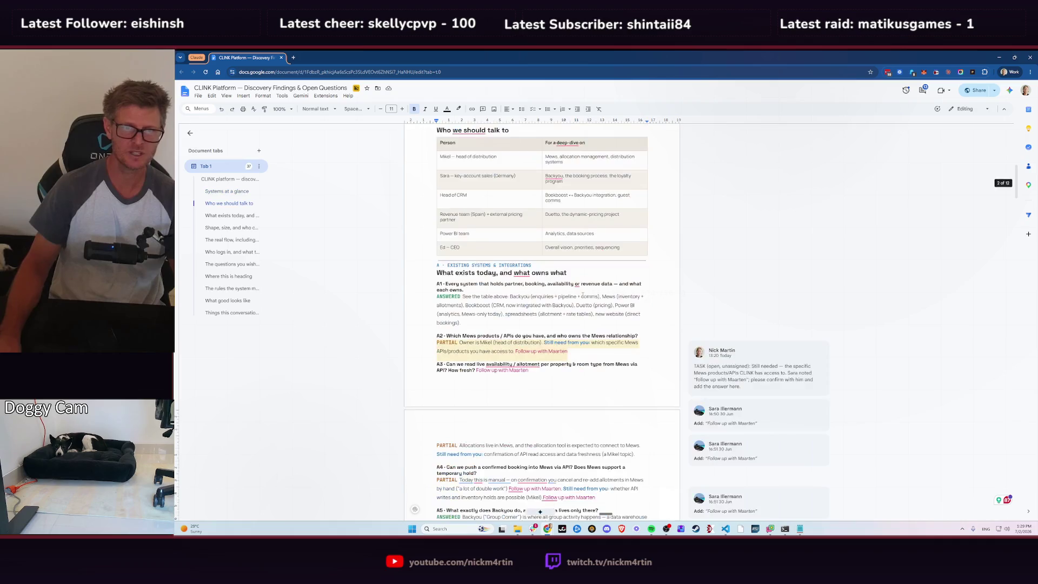
pyautogui.scroll(-3, 655, 304)
pyautogui.click(547, 286)
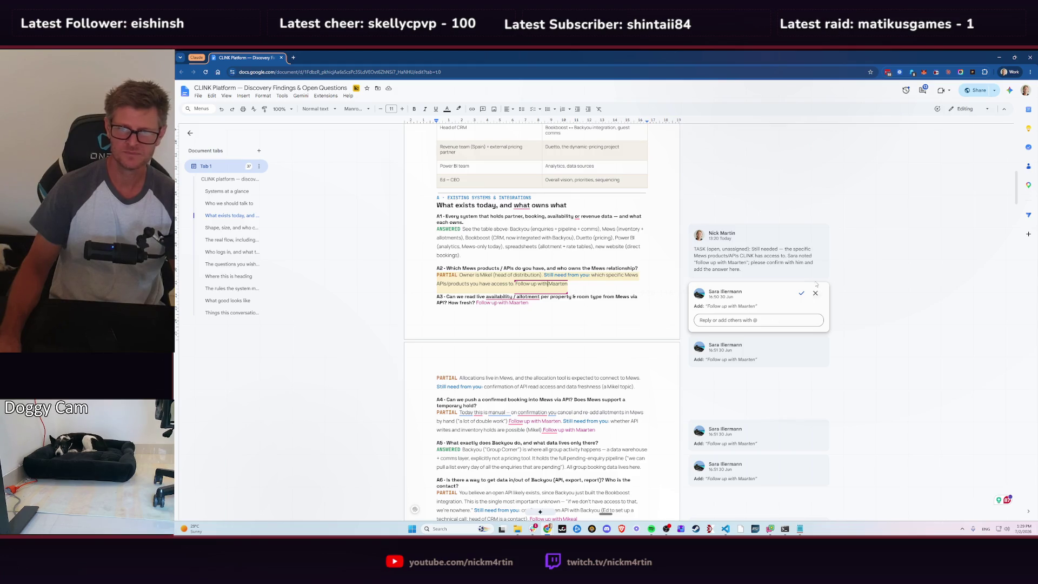
pyautogui.click(811, 254)
pyautogui.click(818, 236)
pyautogui.click(838, 258)
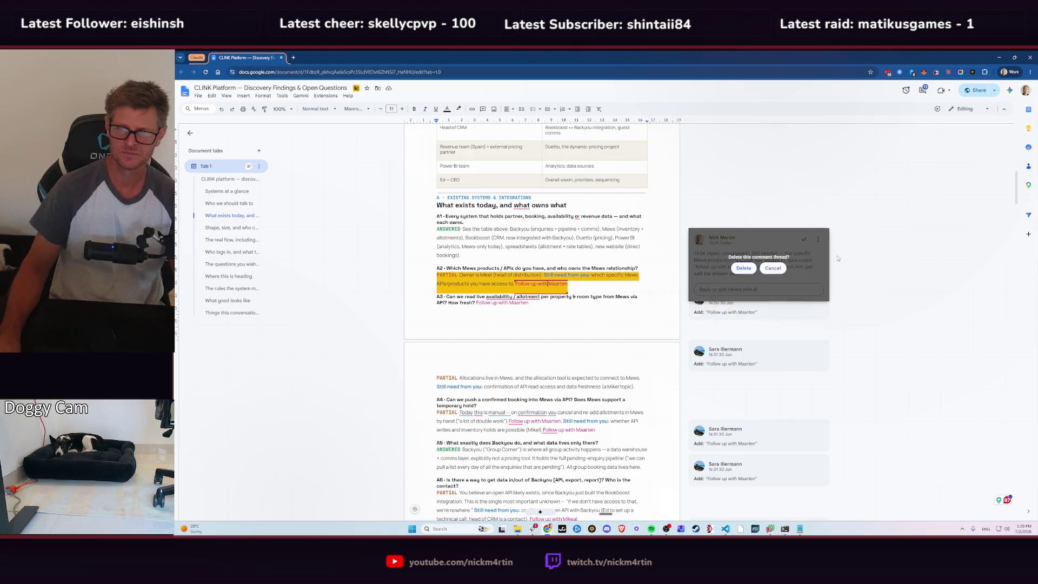
pyautogui.click(746, 311)
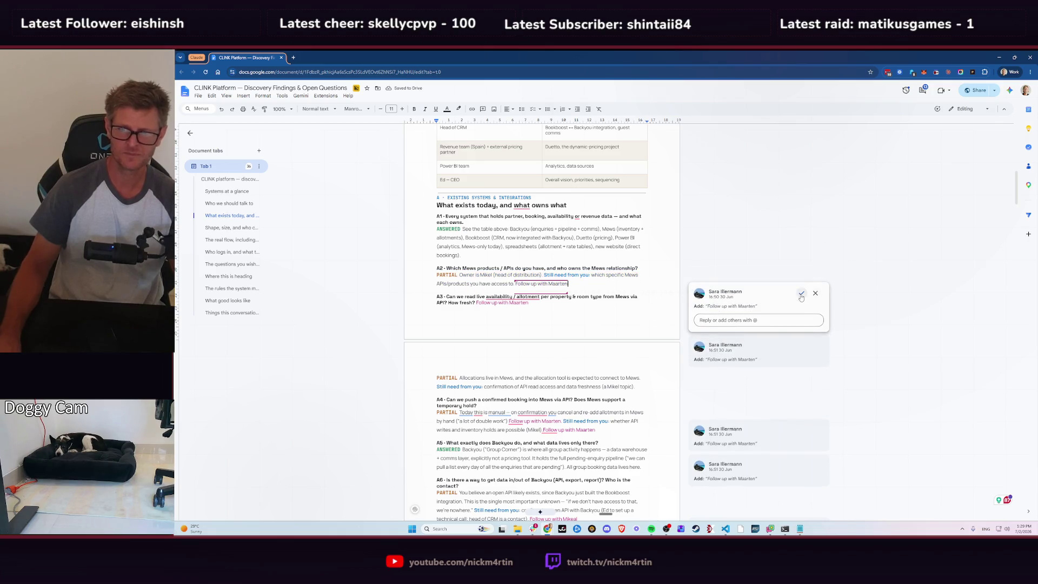
# - Accept Sara's 'Follow up with Maarten' suggestion into A2 and remove the extra space before it
pyautogui.click(802, 293)
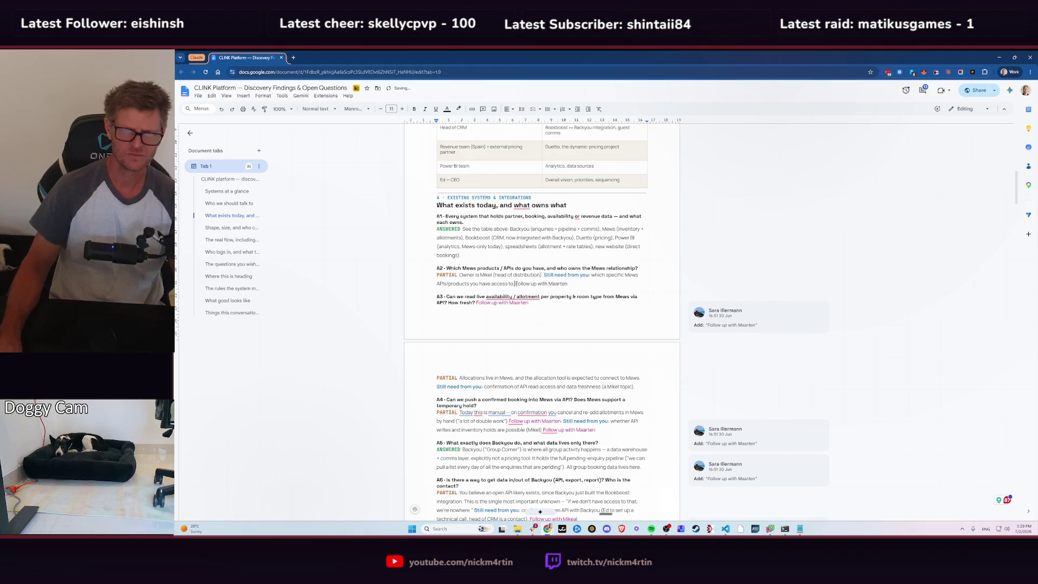
pyautogui.moveTo(515, 283); pyautogui.dragTo(571, 285)
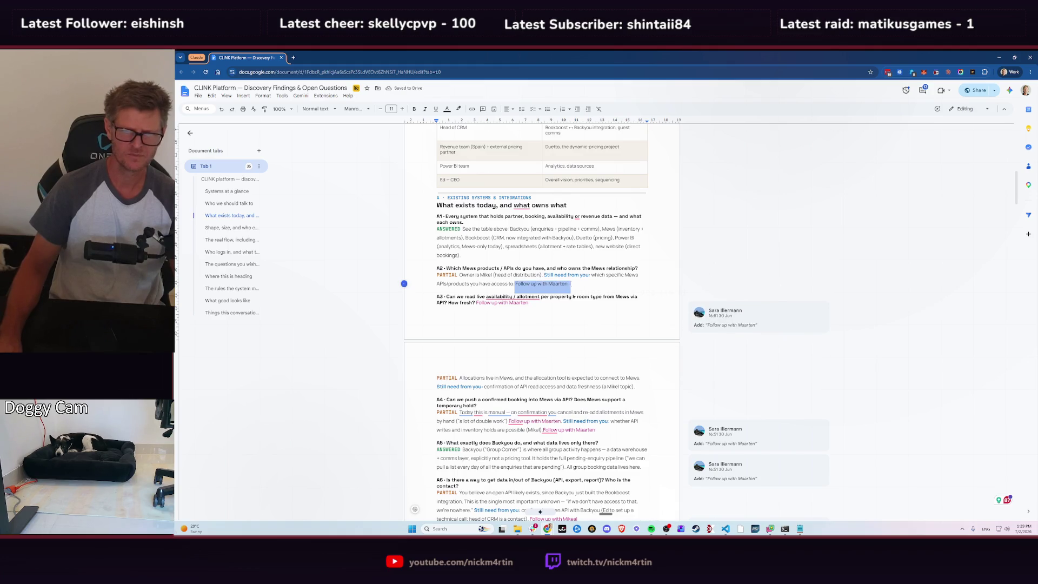
pyautogui.click(569, 283)
pyautogui.click(516, 283)
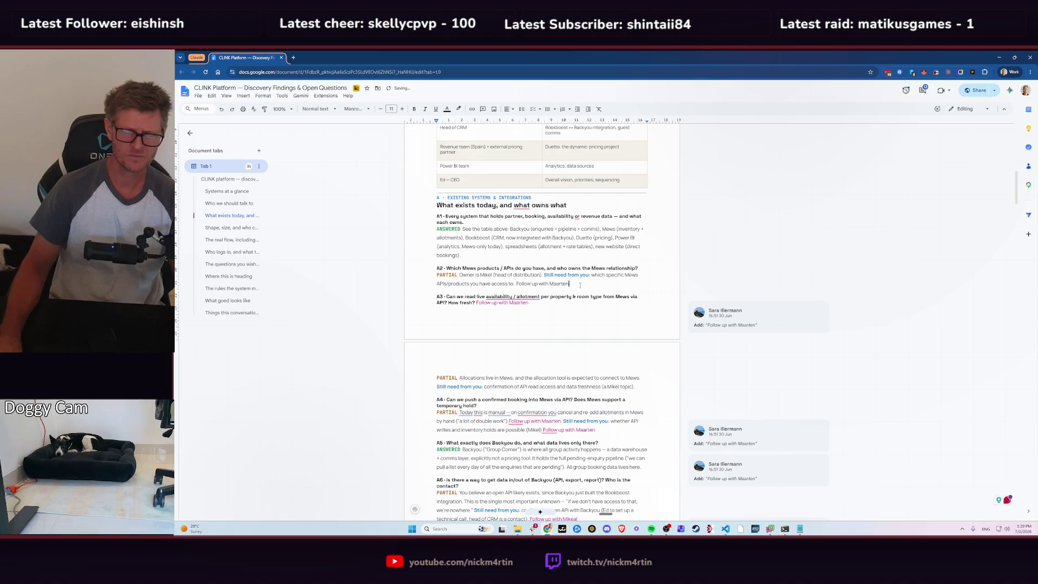
pyautogui.press('BackSpace')
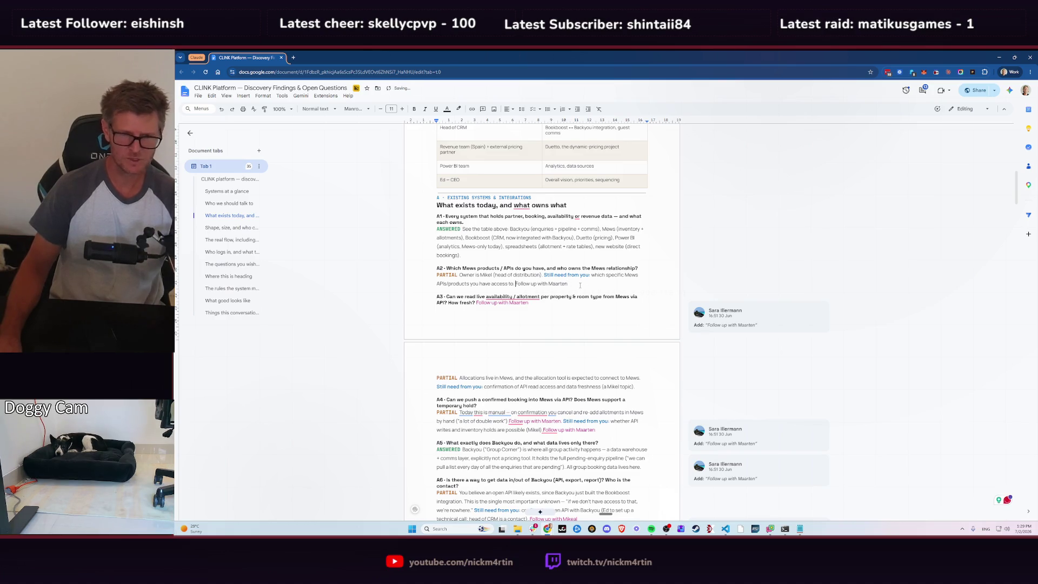
pyautogui.click(641, 246)
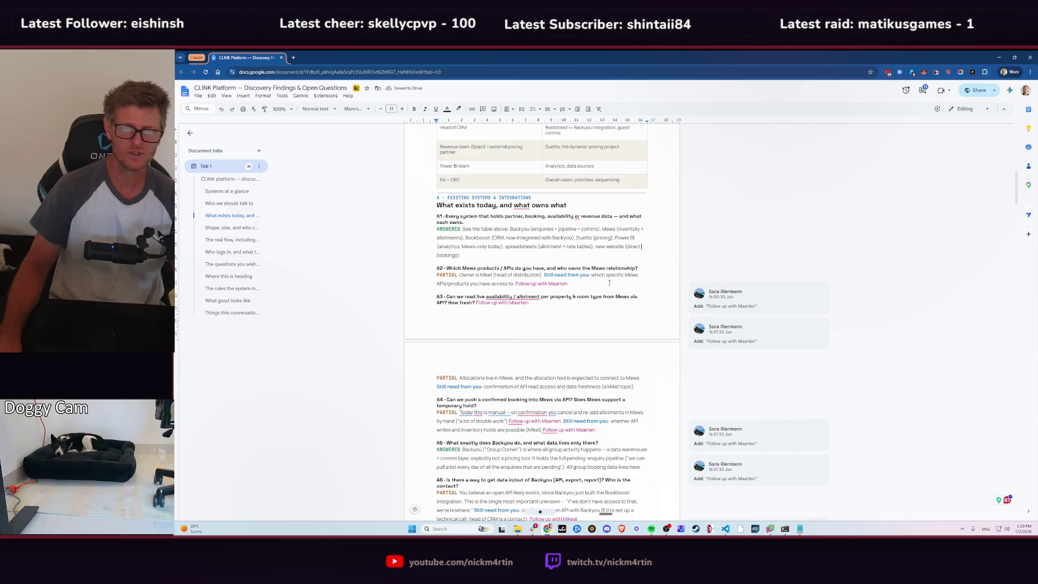
# - Accept the suggested channel manager and accounting tool answer under A9
pyautogui.scroll(-1, 614, 302)
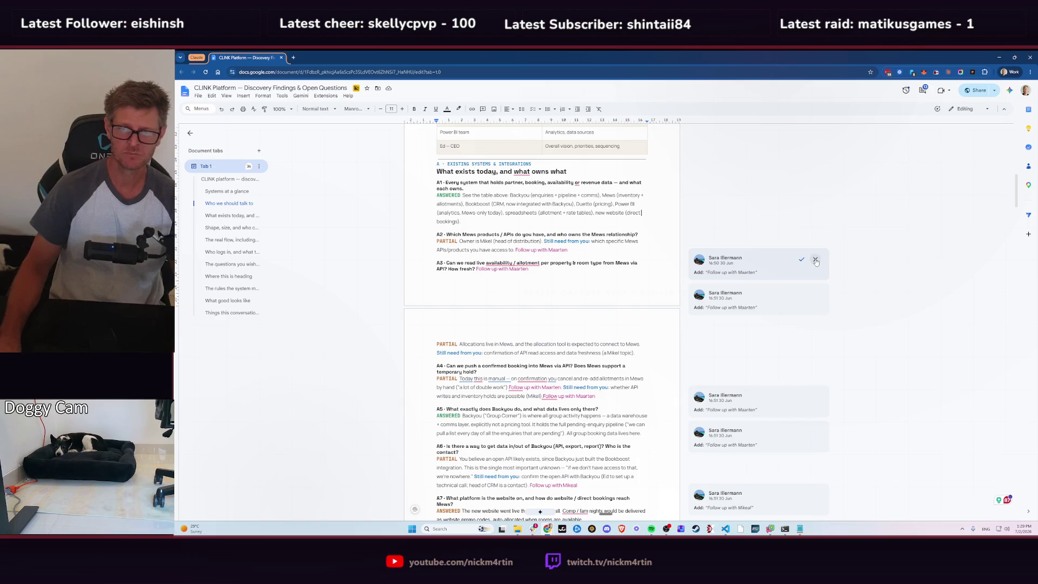
pyautogui.scroll(-4, 757, 273)
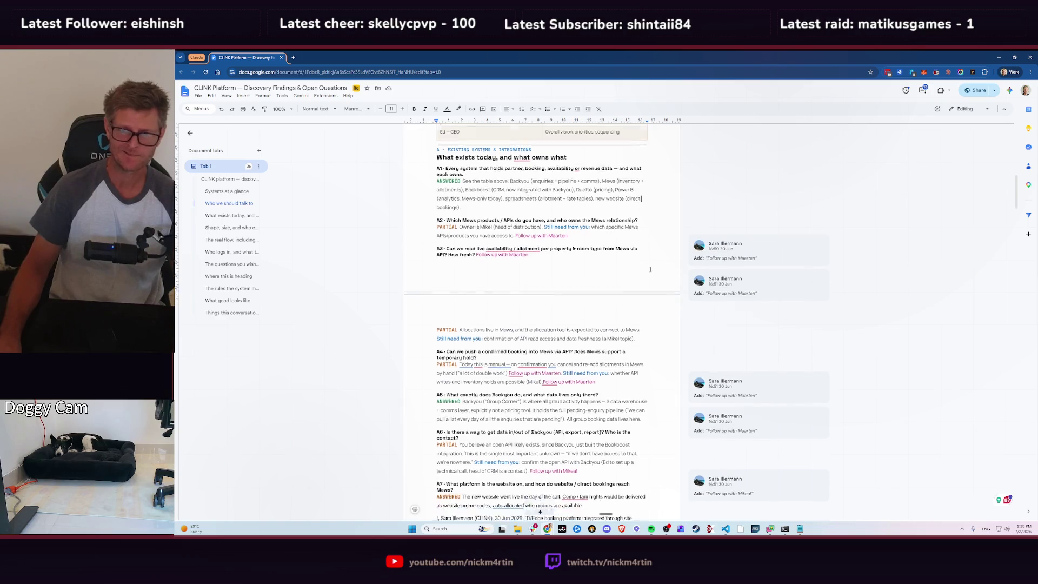
pyautogui.scroll(-5, 748, 276)
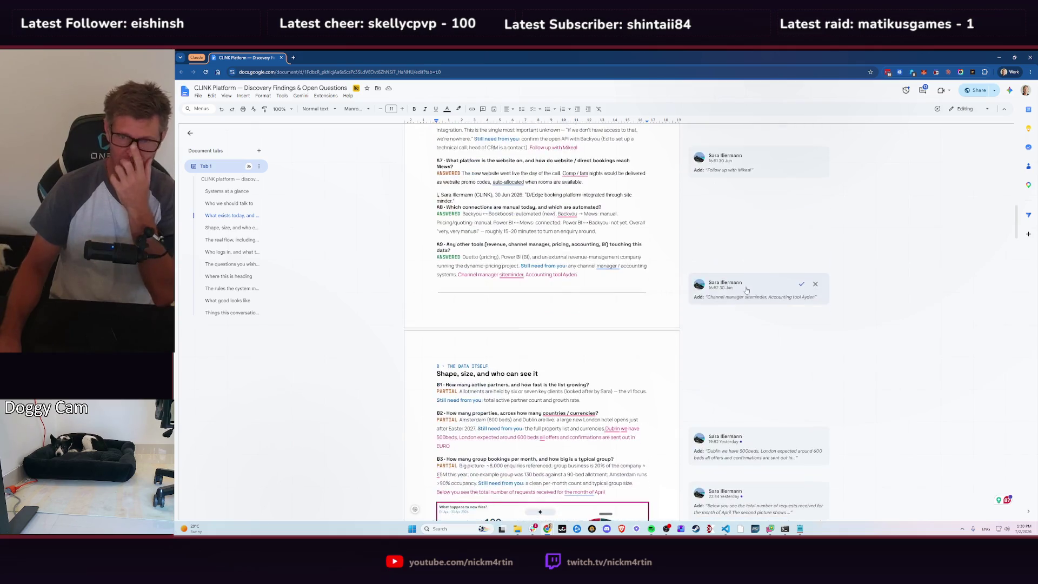
pyautogui.scroll(2, 710, 239)
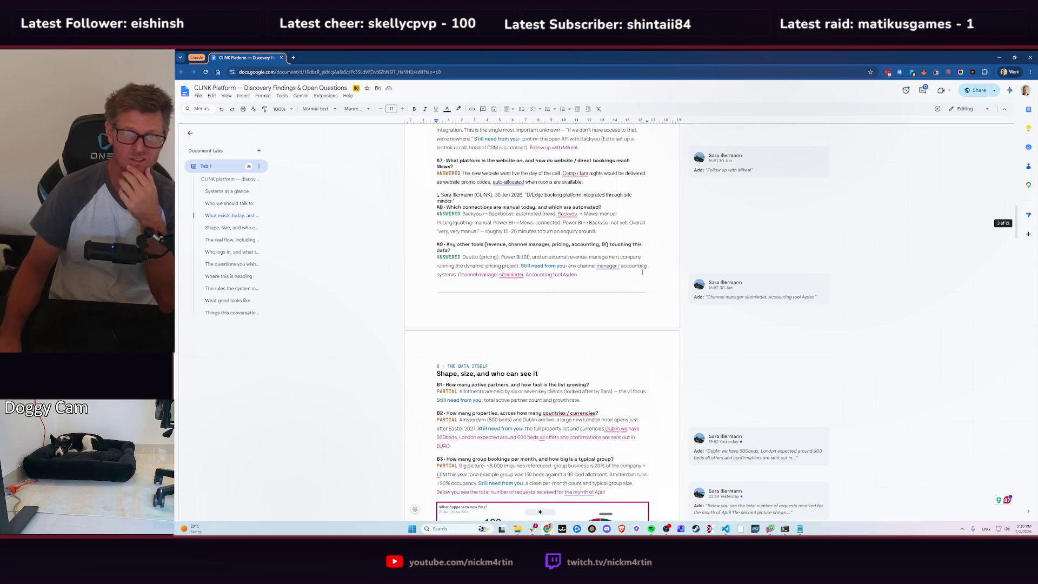
pyautogui.click(570, 275)
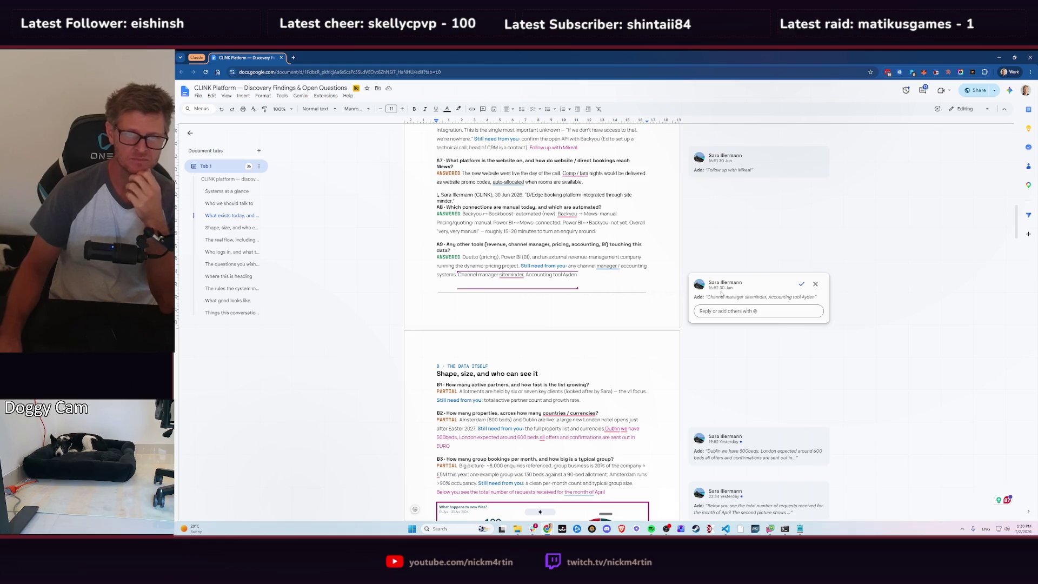
pyautogui.click(801, 284)
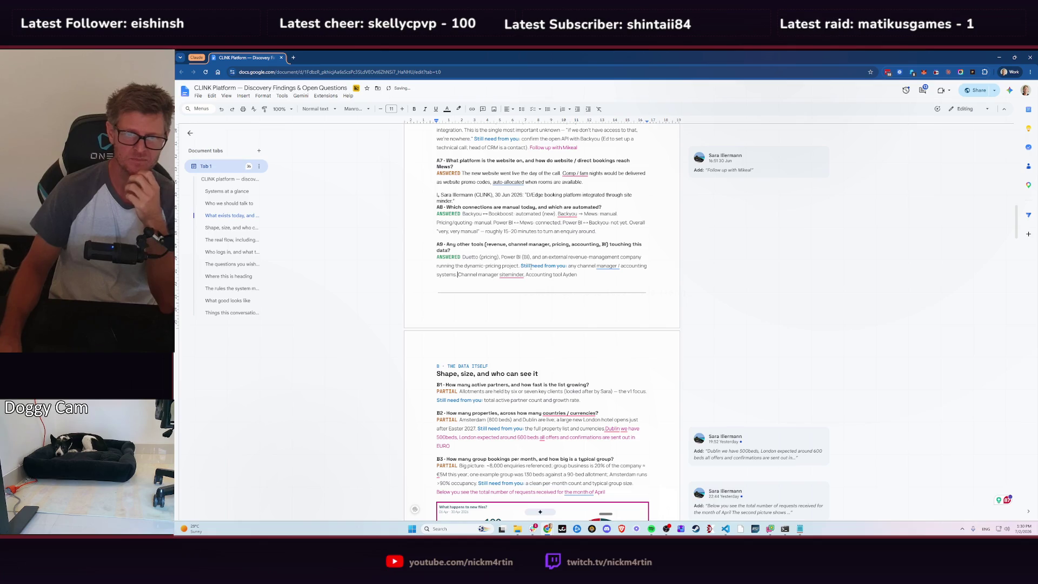
# - Delete A9's leftover 'Still need from you' request and end the line with a period after Ayden
pyautogui.moveTo(521, 265); pyautogui.dragTo(458, 284)
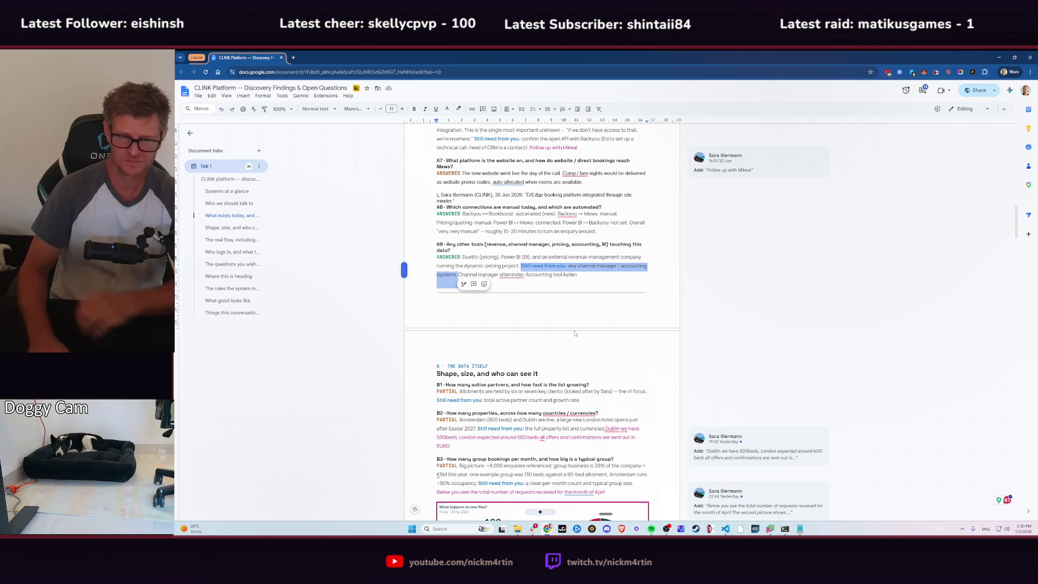
pyautogui.press('BackSpace')
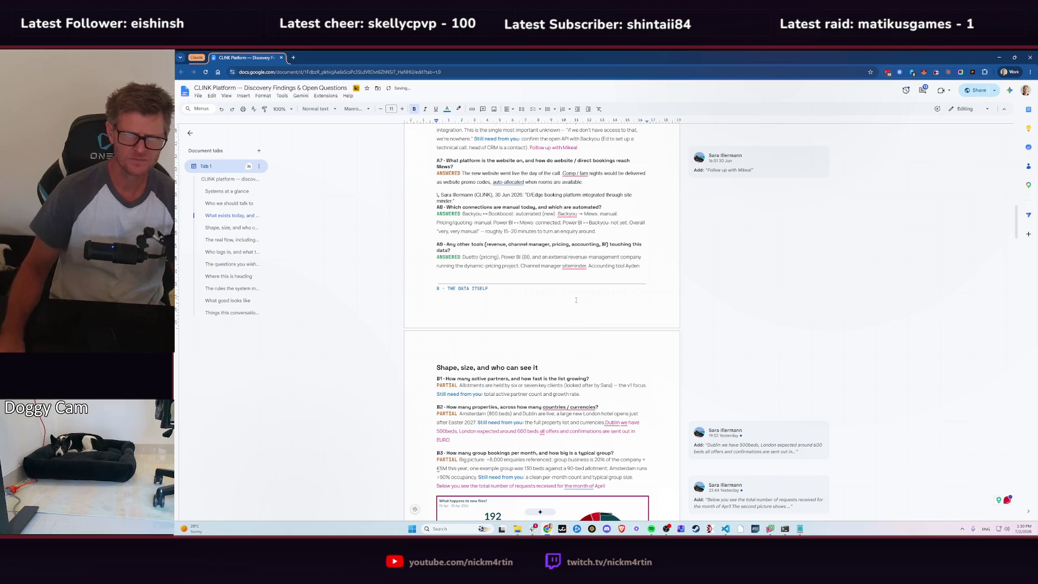
pyautogui.click(644, 266)
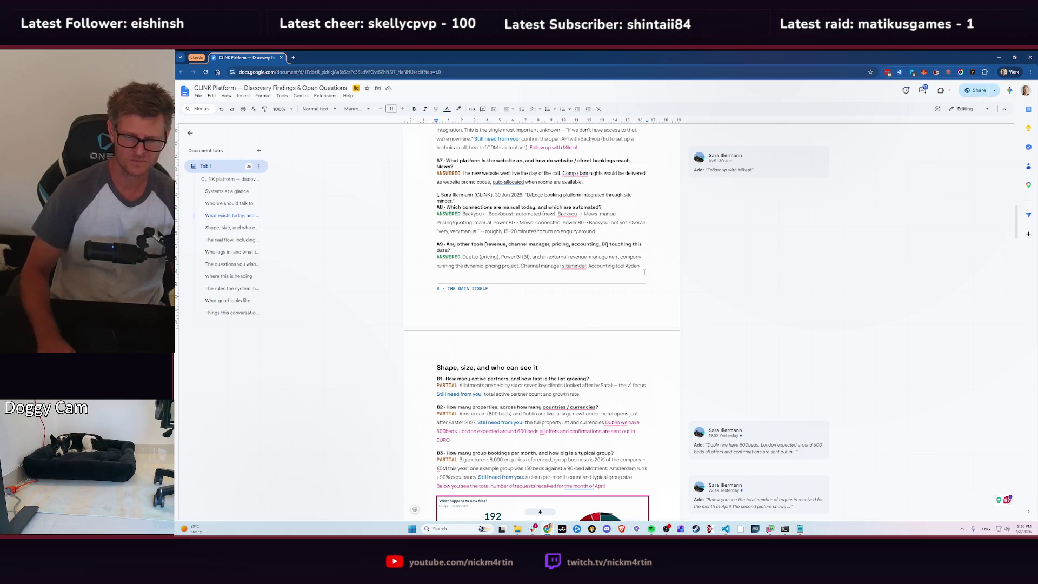
pyautogui.write('.')
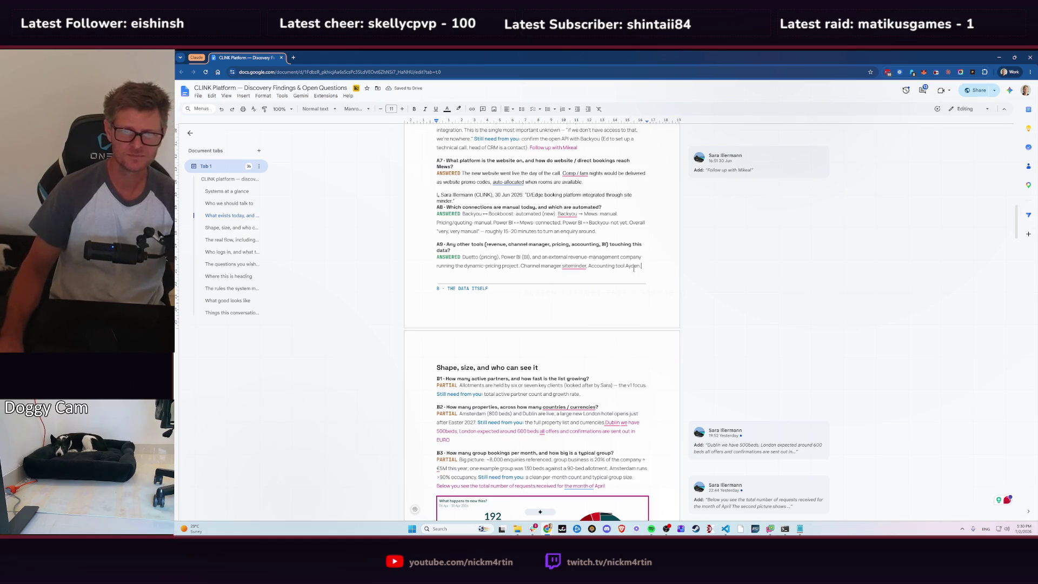
pyautogui.scroll(-4, 602, 261)
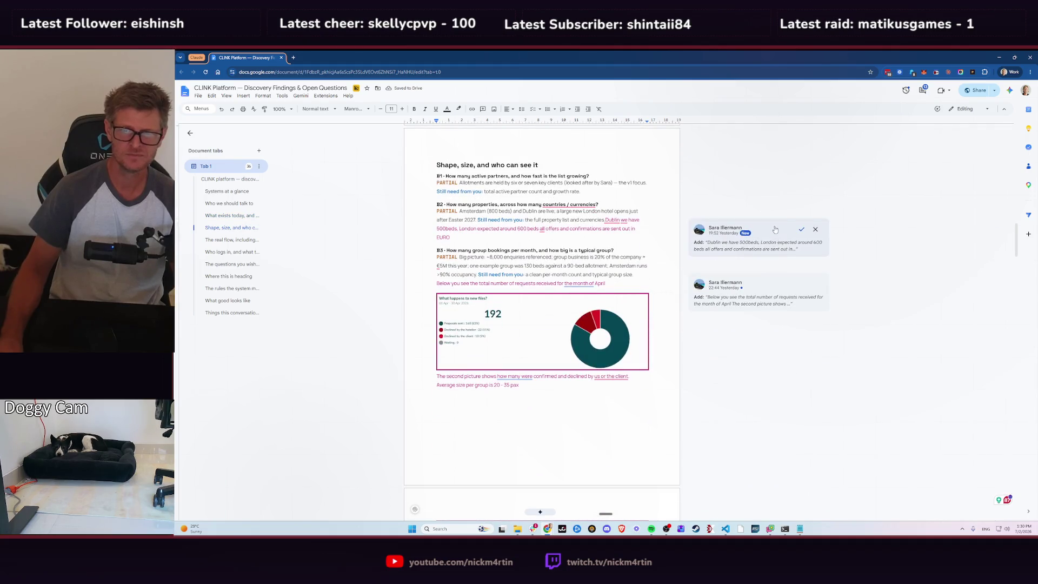
pyautogui.click(775, 229)
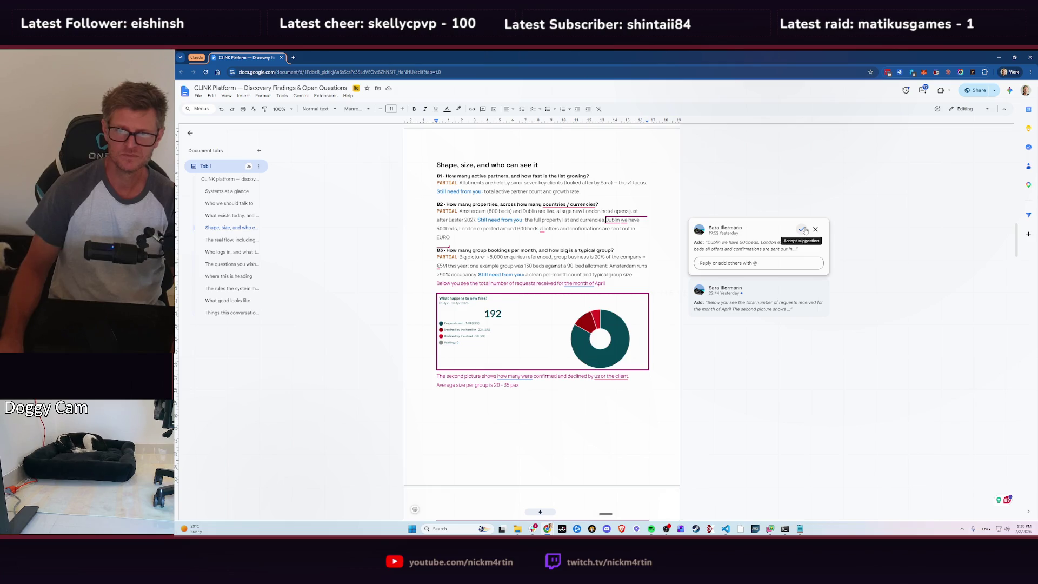
# - Accept the Dublin 500-beds / London ~600-beds answer under B2 as its own paragraph
pyautogui.click(803, 230)
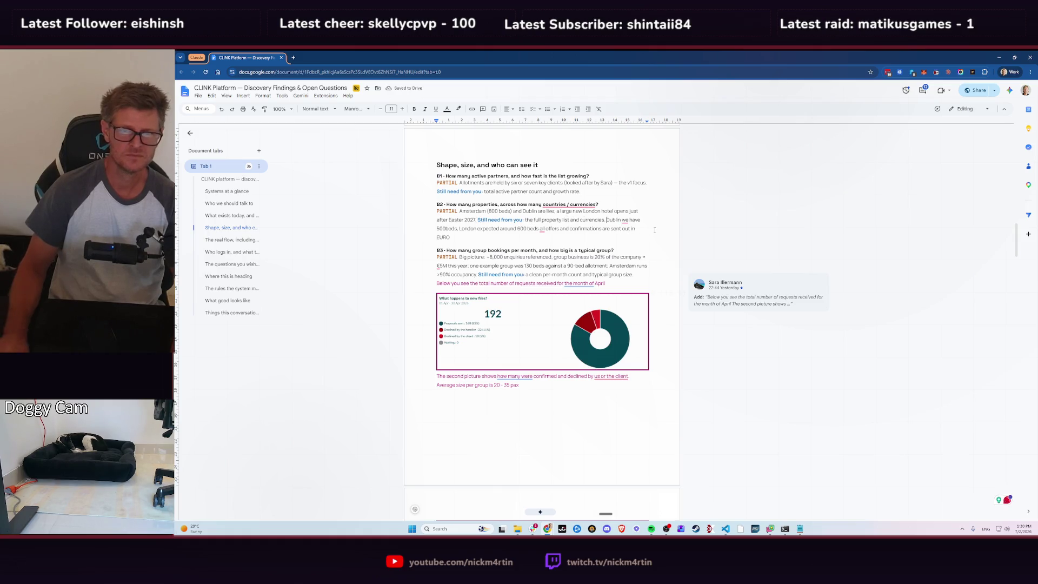
pyautogui.press('Return')
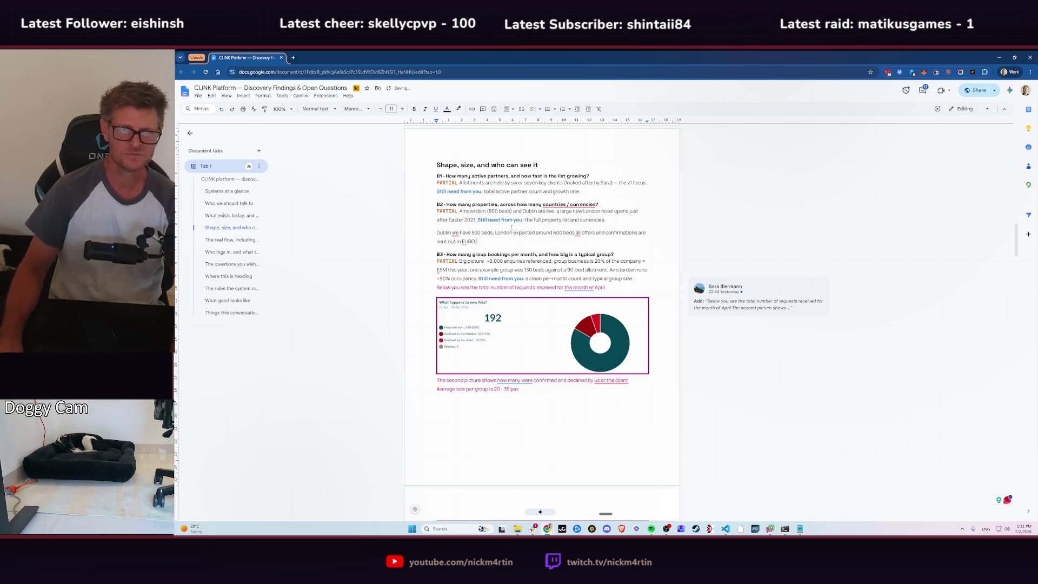
pyautogui.scroll(-1, 494, 203)
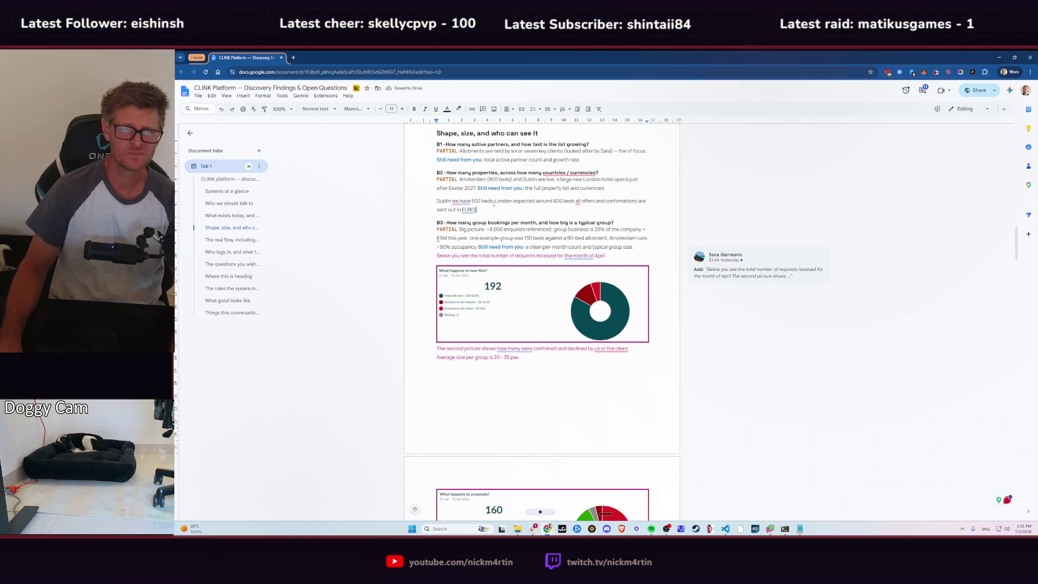
pyautogui.scroll(1, 494, 203)
pyautogui.scroll(3, 495, 203)
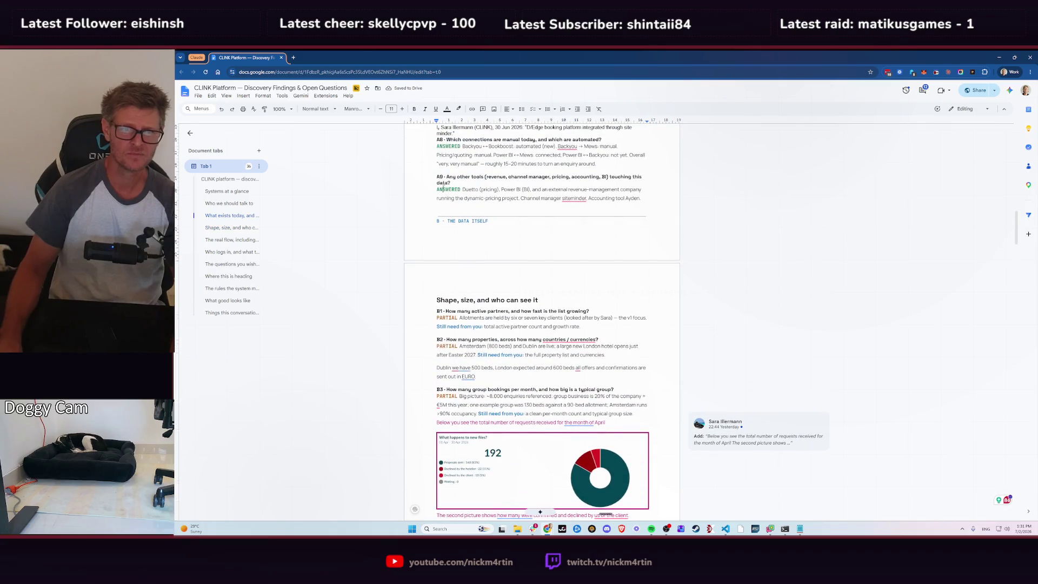
pyautogui.scroll(-2, 540, 216)
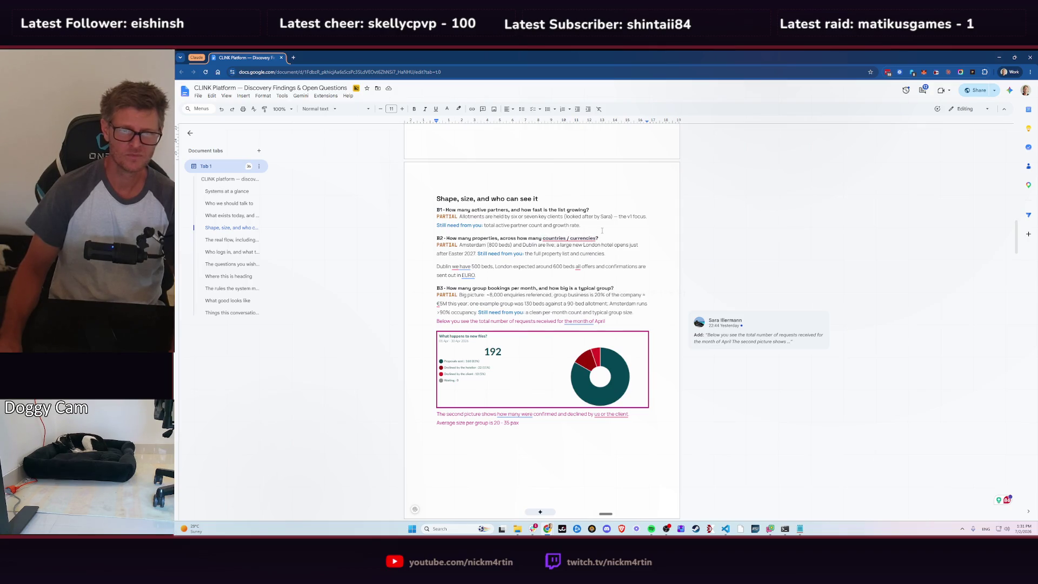
pyautogui.click(602, 231)
pyautogui.scroll(-1, 541, 260)
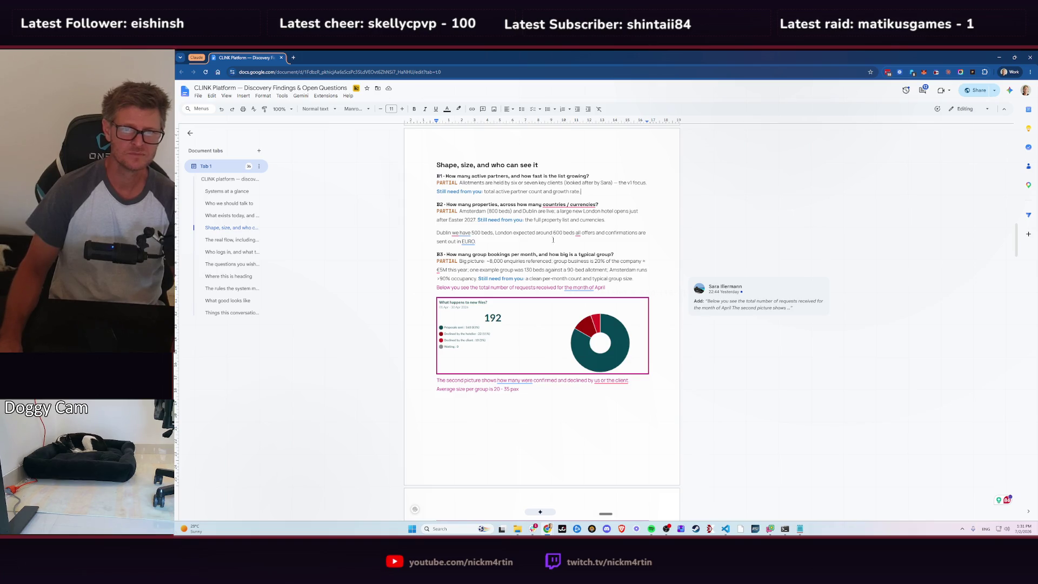
pyautogui.scroll(-2, 595, 232)
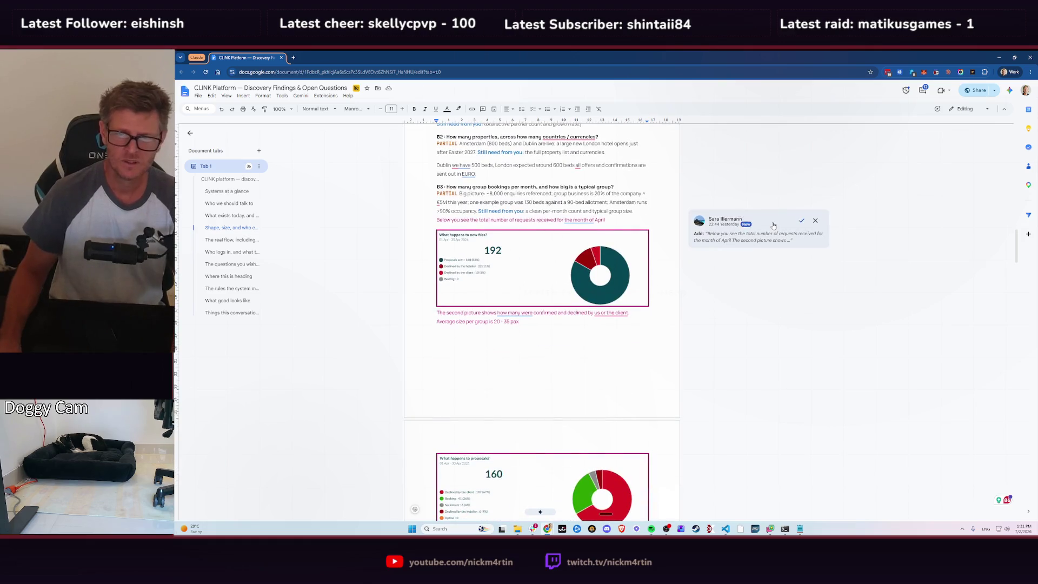
# - Accept the April requests answer with its charts under B3
pyautogui.click(654, 219)
pyautogui.scroll(2, 486, 250)
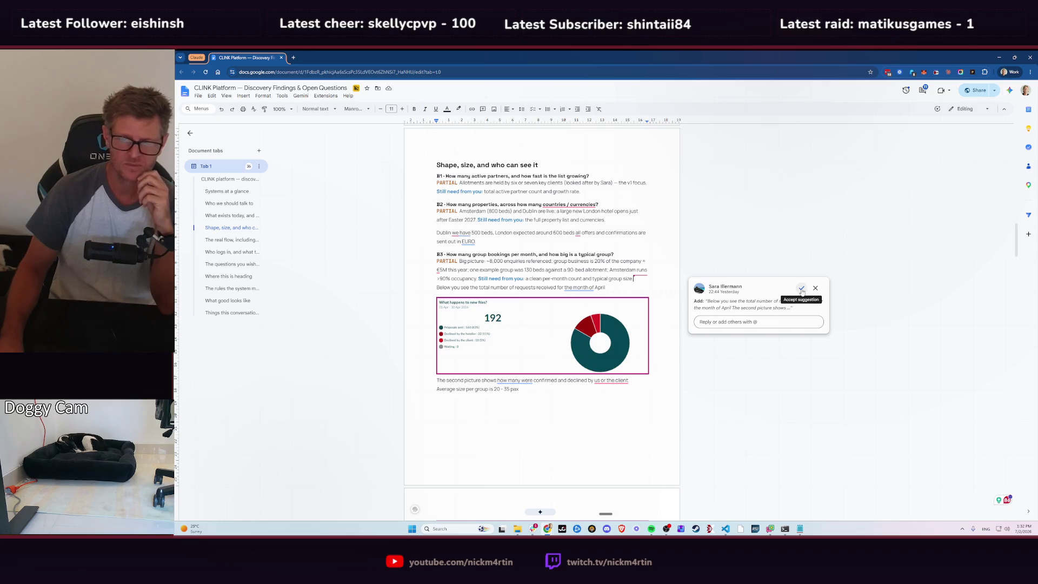
pyautogui.click(801, 289)
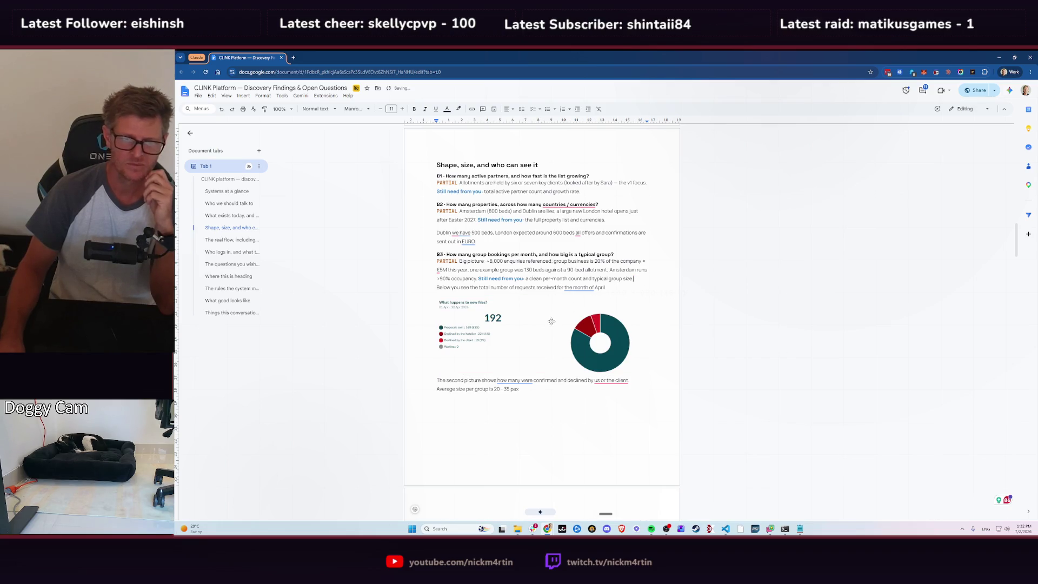
pyautogui.scroll(-2, 557, 321)
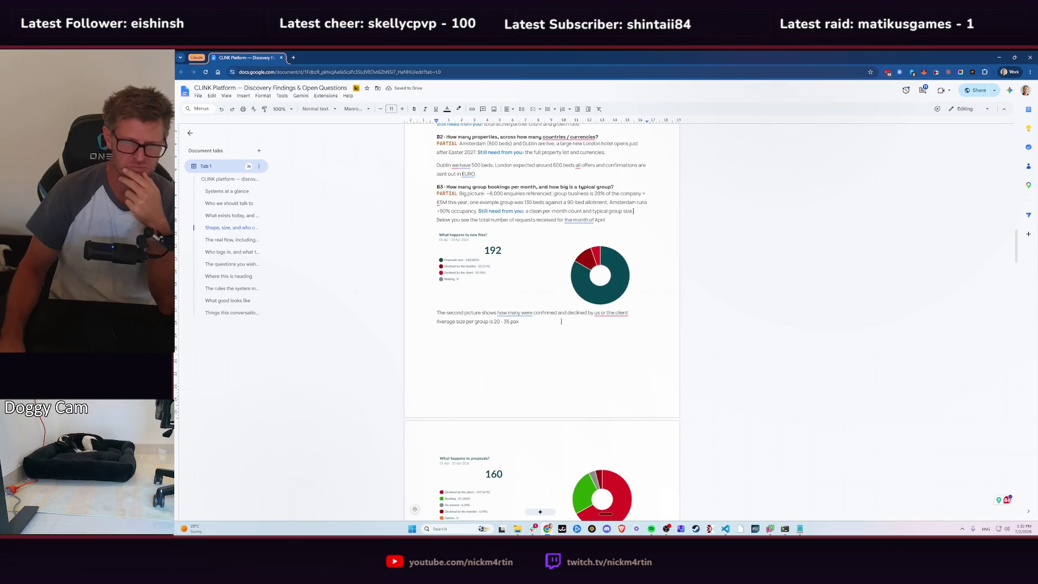
pyautogui.scroll(-2, 562, 322)
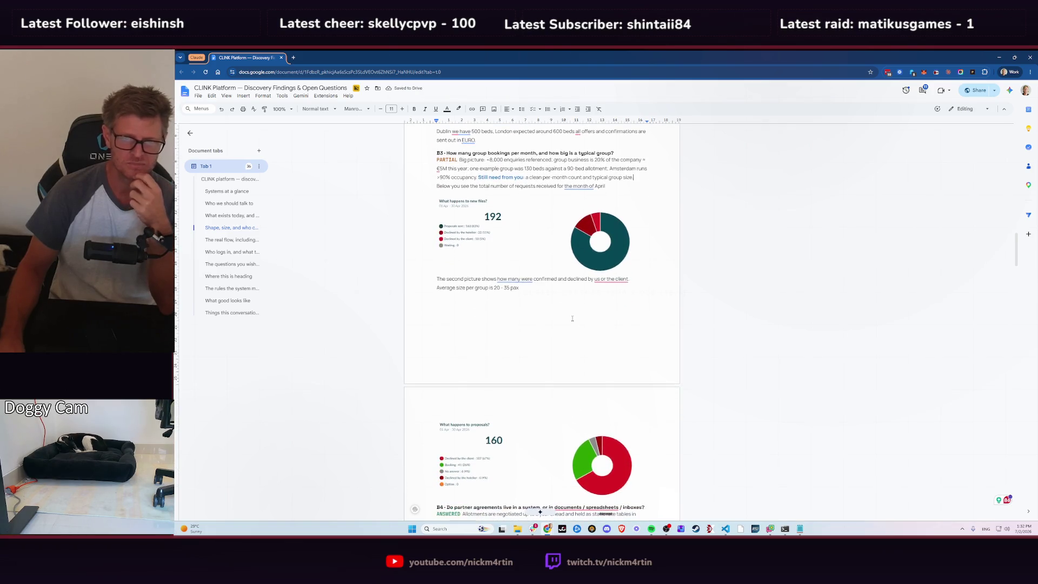
pyautogui.scroll(-2, 583, 318)
pyautogui.scroll(2, 596, 315)
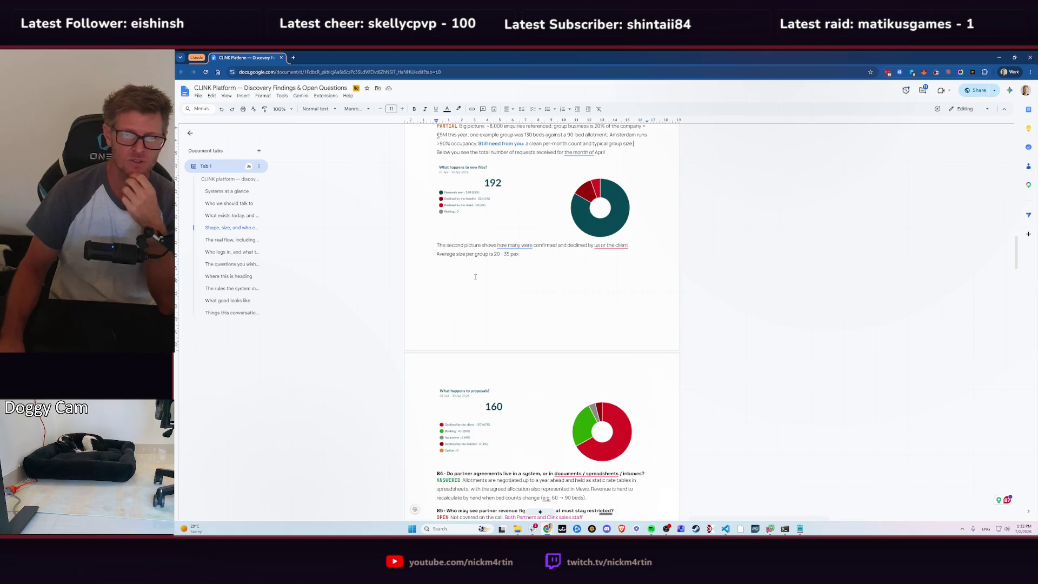
pyautogui.scroll(-3, 576, 298)
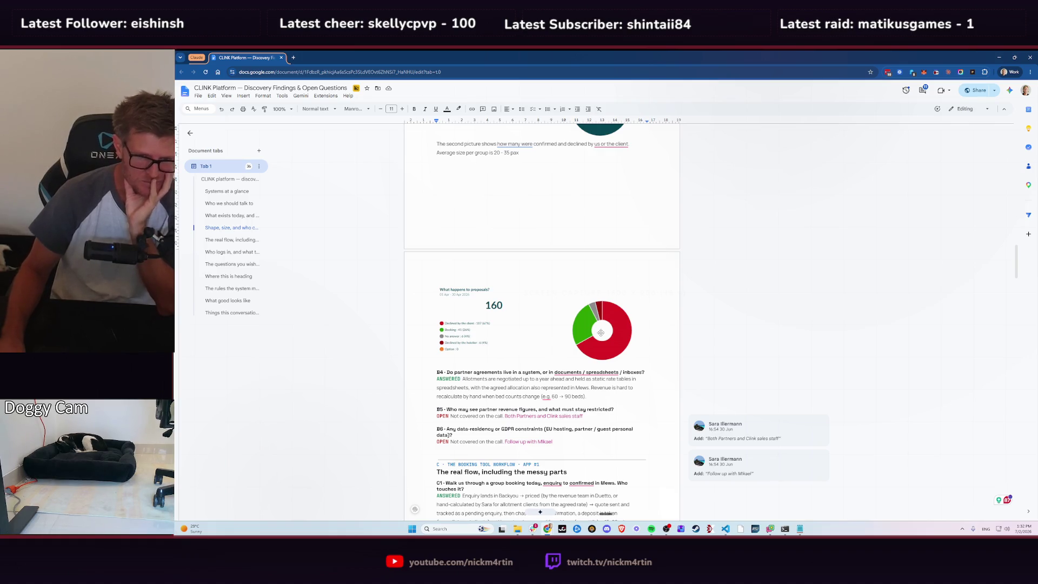
pyautogui.scroll(3, 539, 331)
pyautogui.scroll(1, 539, 332)
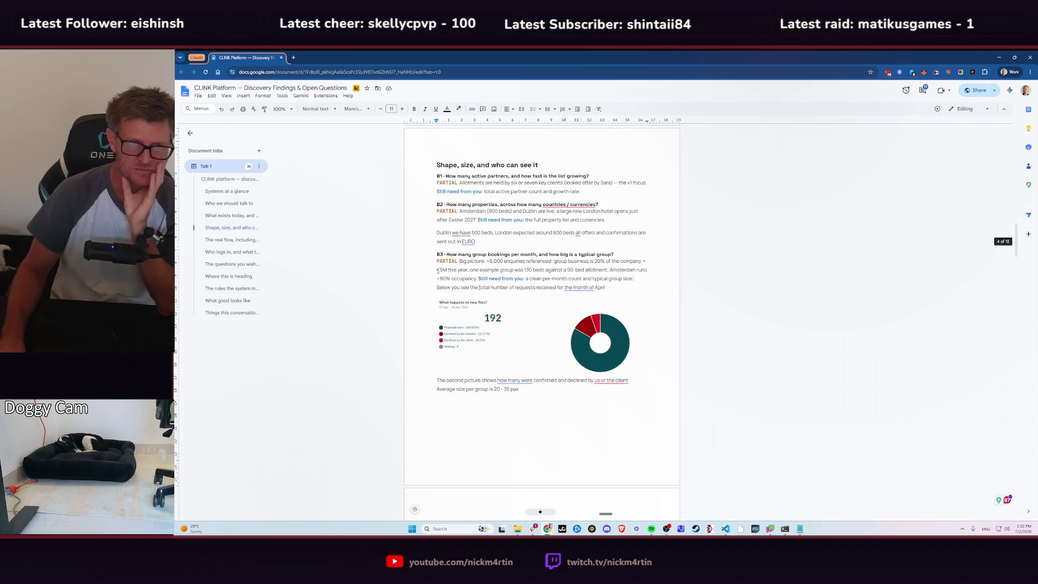
# - Change B3's status from PARTIAL to ANSWERED
pyautogui.doubleClick(447, 261)
pyautogui.write('ANSWERED')
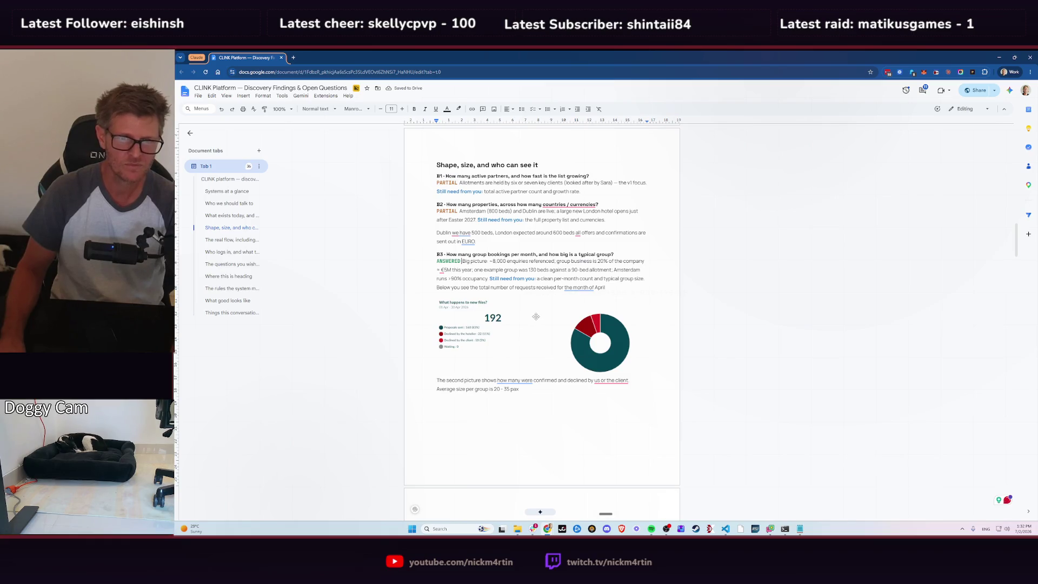
pyautogui.scroll(-2, 535, 317)
pyautogui.scroll(-2, 537, 317)
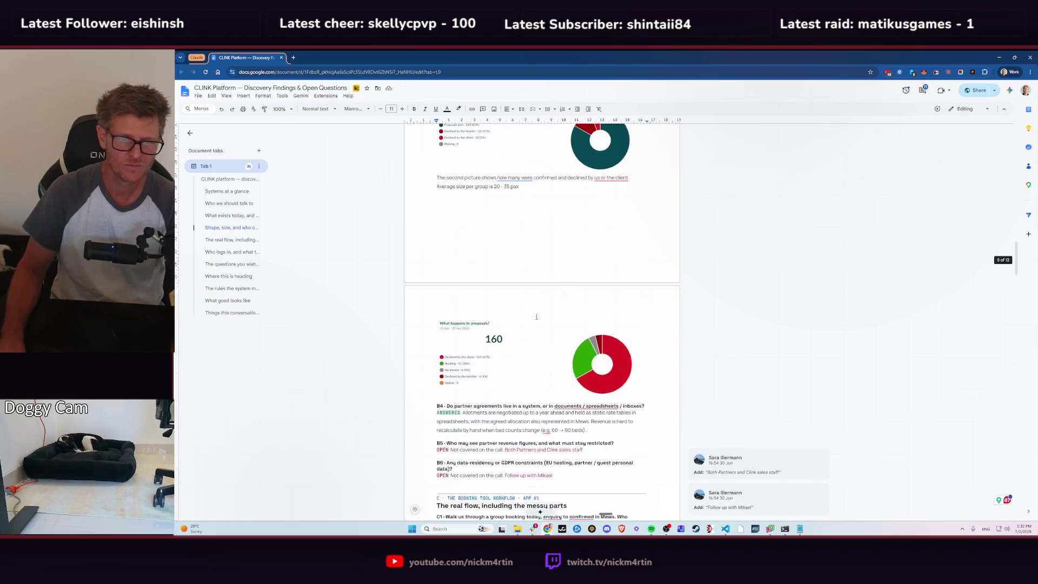
# - Accept the suggested B5 answer 'Both Partners and Clink sales staff'
pyautogui.scroll(-2, 536, 316)
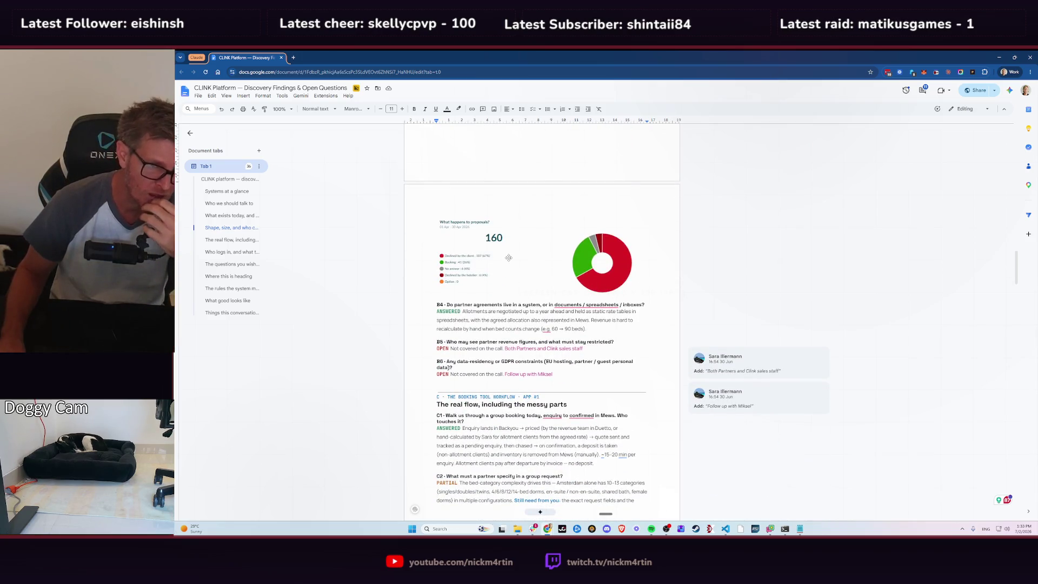
pyautogui.scroll(-2, 517, 259)
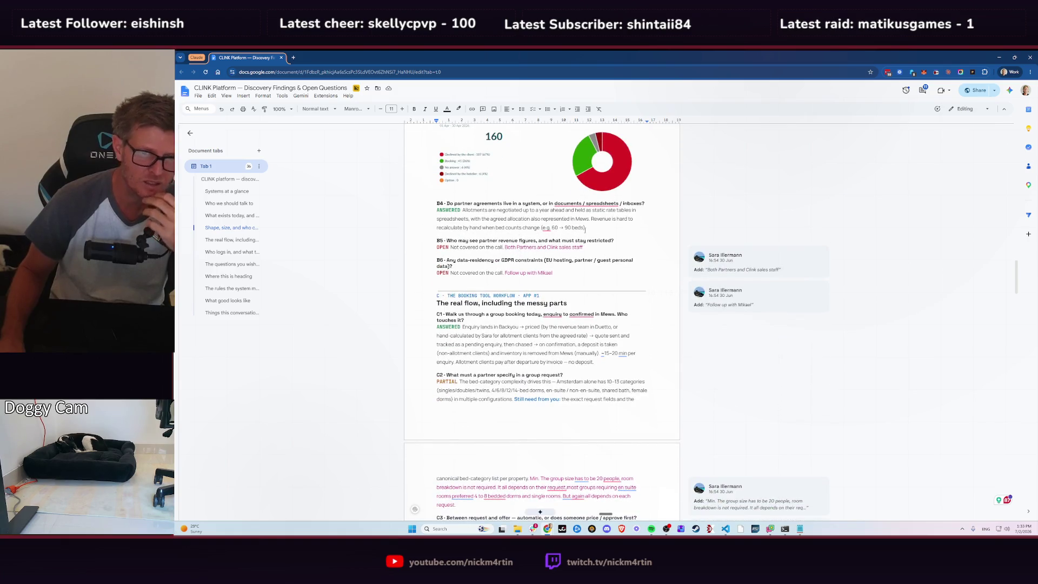
pyautogui.click(775, 260)
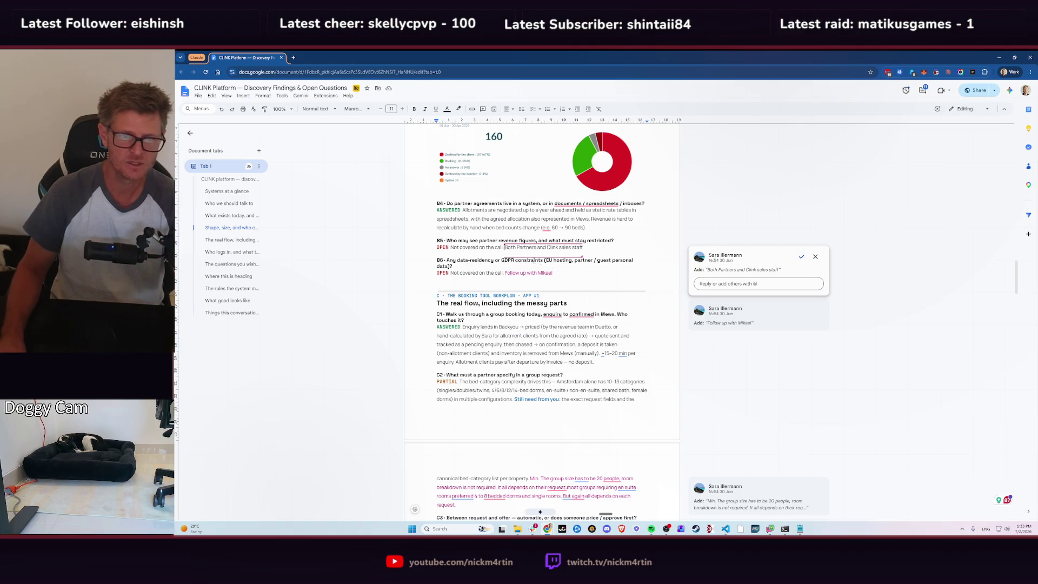
pyautogui.click(802, 256)
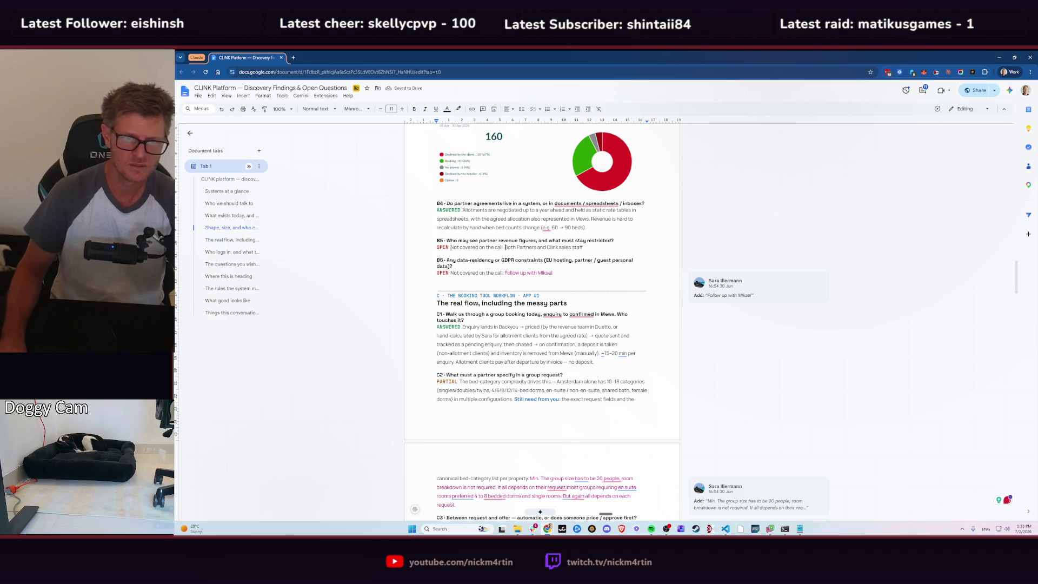
# - Remove 'Not covered on the call.' from B5 and change its status from OPEN to ANSWERED
pyautogui.moveTo(451, 247); pyautogui.dragTo(503, 247)
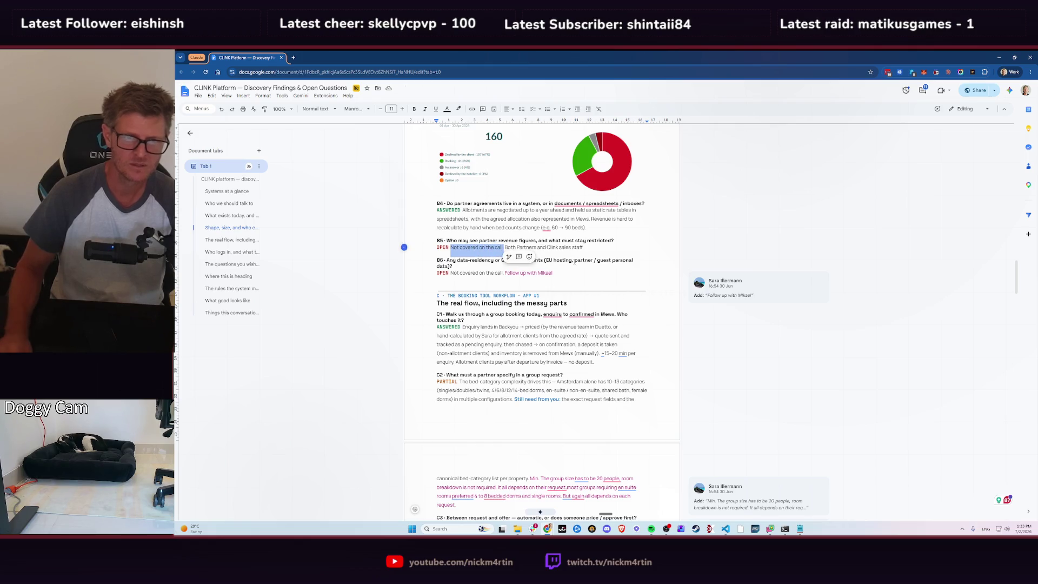
pyautogui.press('BackSpace')
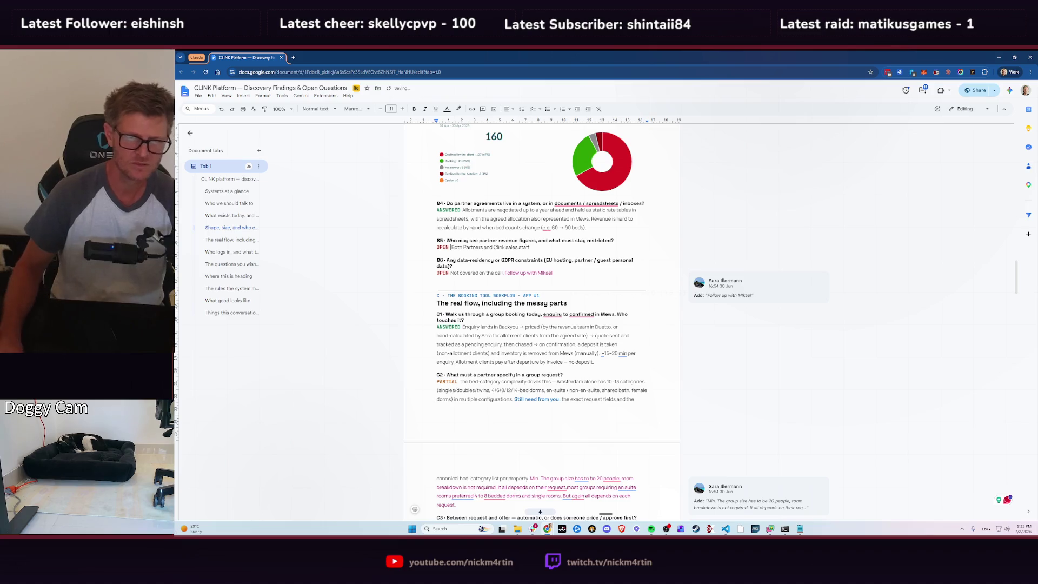
pyautogui.doubleClick(443, 247)
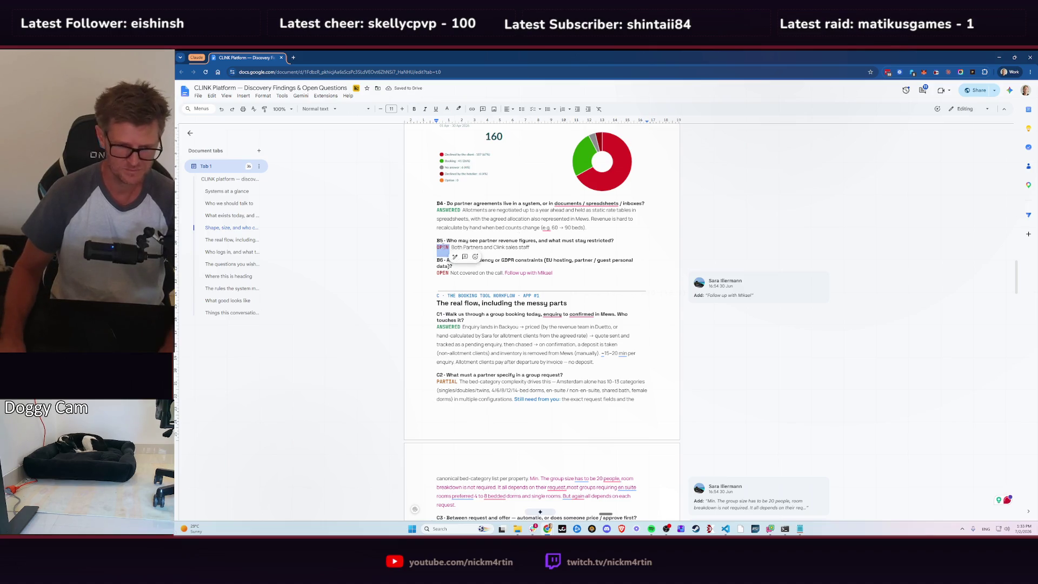
pyautogui.write('ANSWERED')
pyautogui.press('BackSpace')
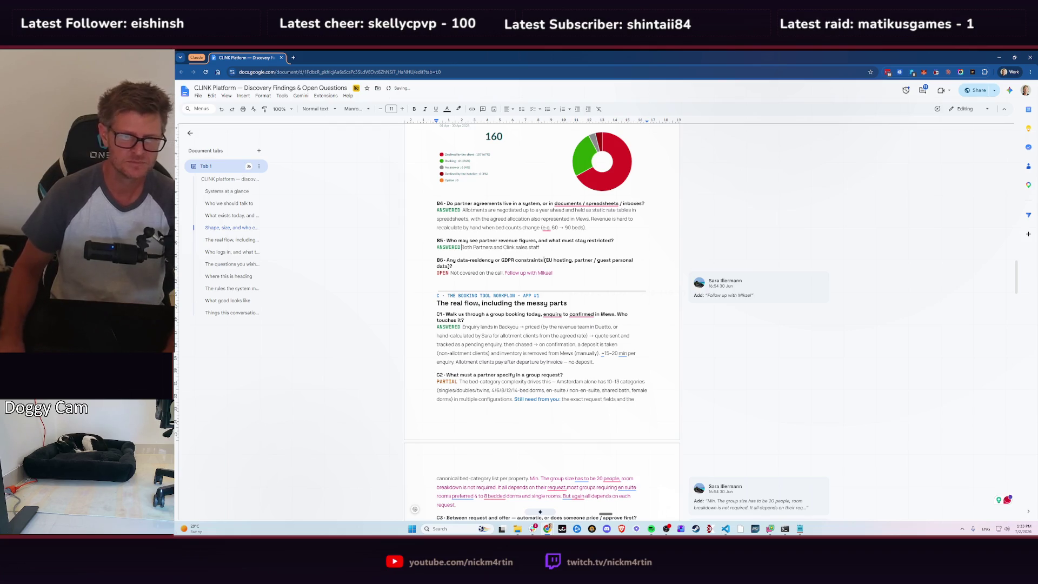
pyautogui.scroll(-1, 597, 273)
pyautogui.scroll(-1, 597, 273)
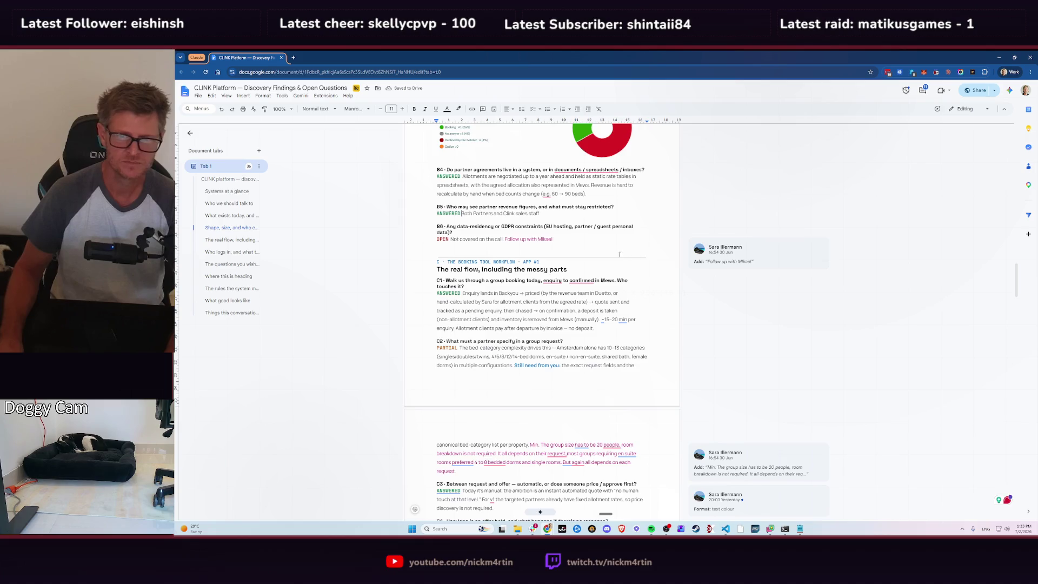
# - Accept the group size suggestion under C2
pyautogui.scroll(-1, 619, 254)
pyautogui.scroll(-1, 617, 273)
pyautogui.scroll(-1, 615, 291)
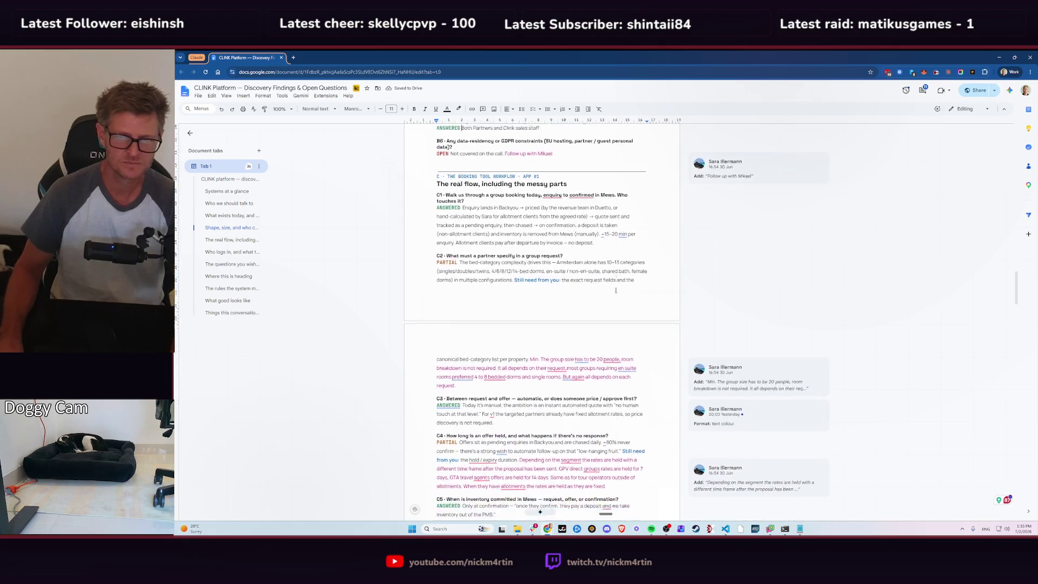
pyautogui.scroll(-3, 616, 290)
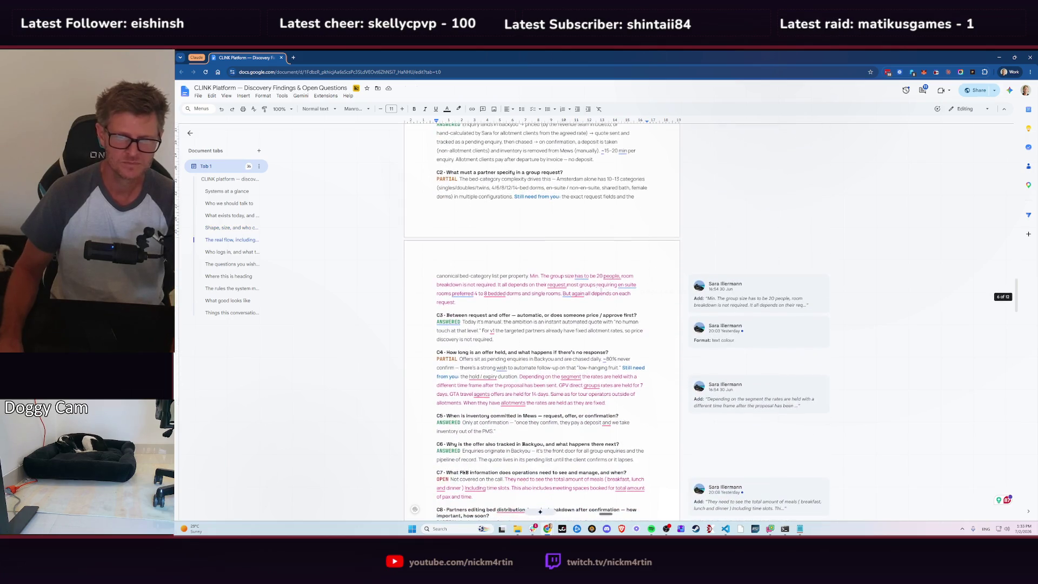
pyautogui.click(778, 288)
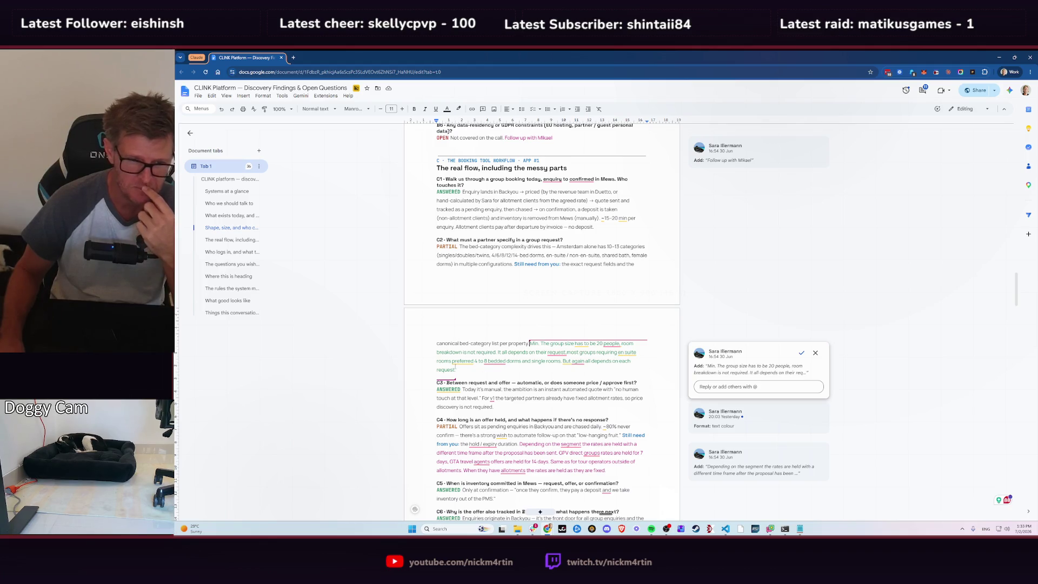
pyautogui.moveTo(460, 358)
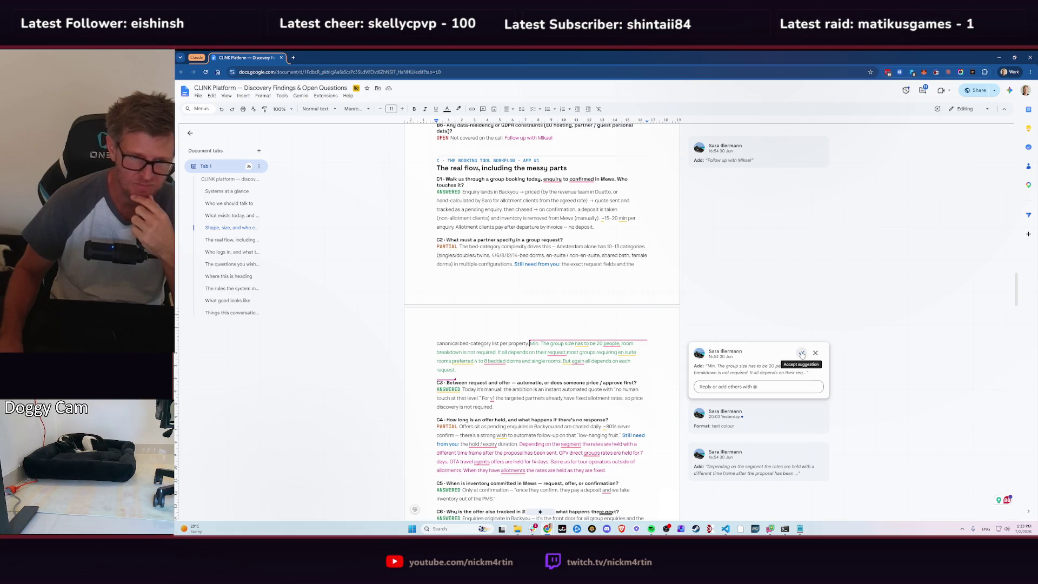
pyautogui.click(801, 354)
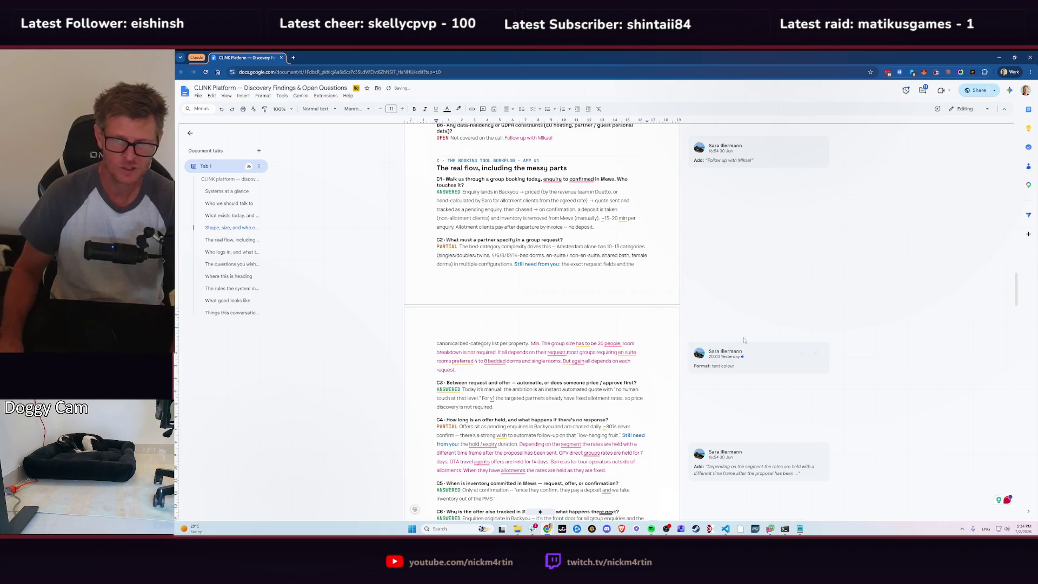
# - Accept the text colour formatting suggestion and split 'Still need from you' and Min. group size into paragraphs
pyautogui.click(769, 368)
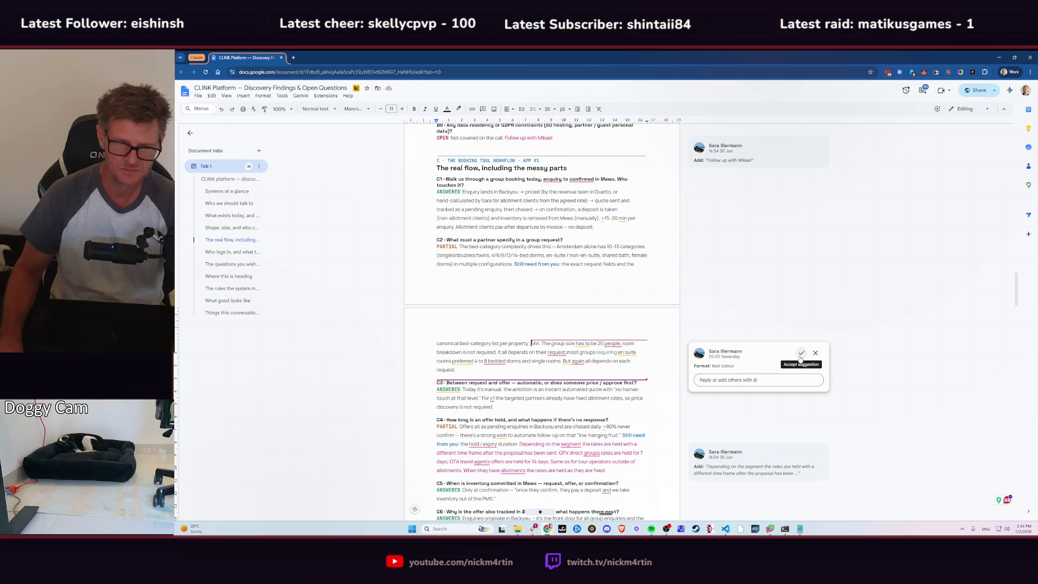
pyautogui.click(801, 353)
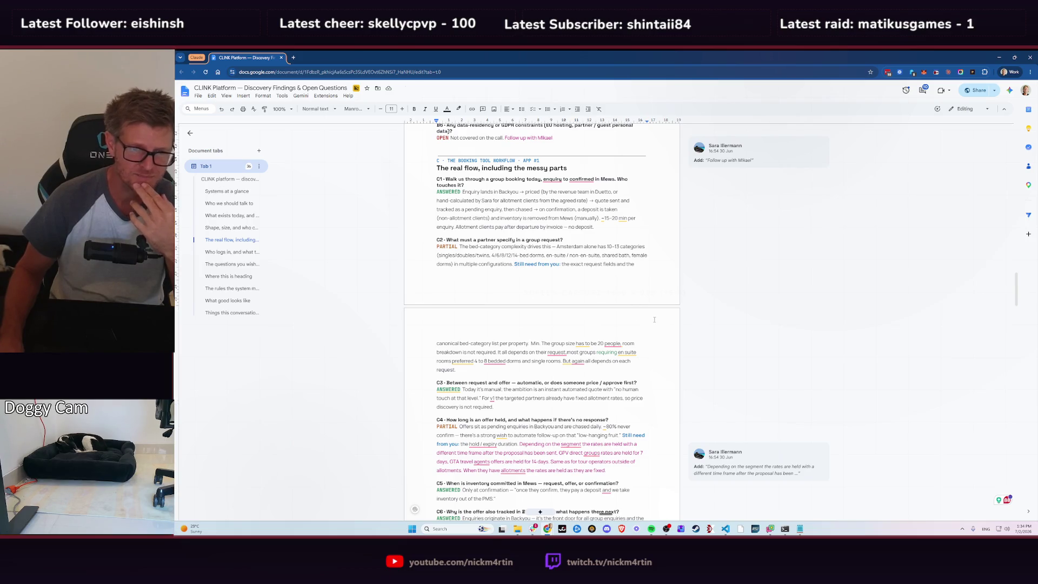
pyautogui.press('Return')
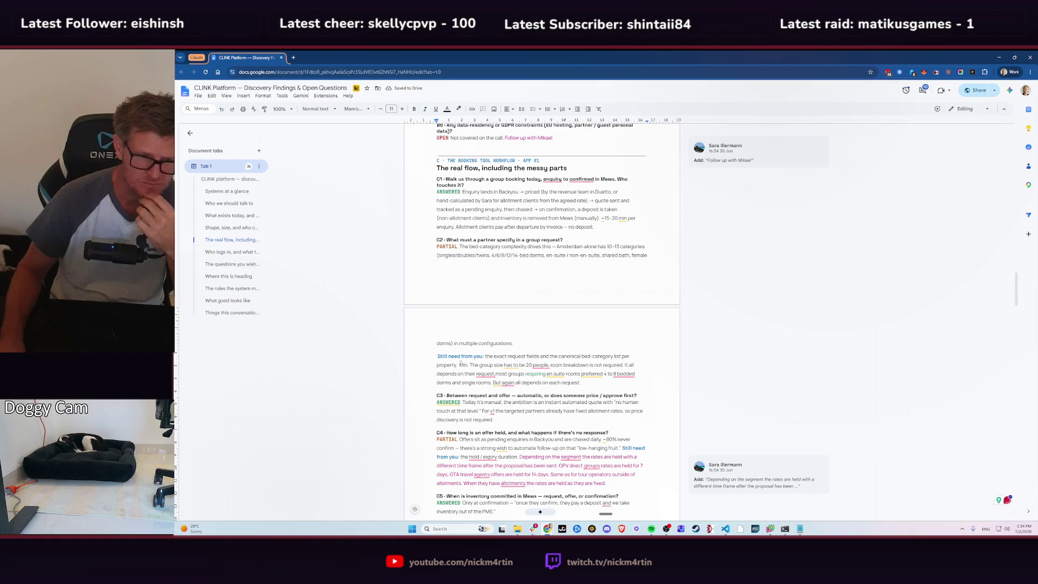
pyautogui.moveTo(509, 383)
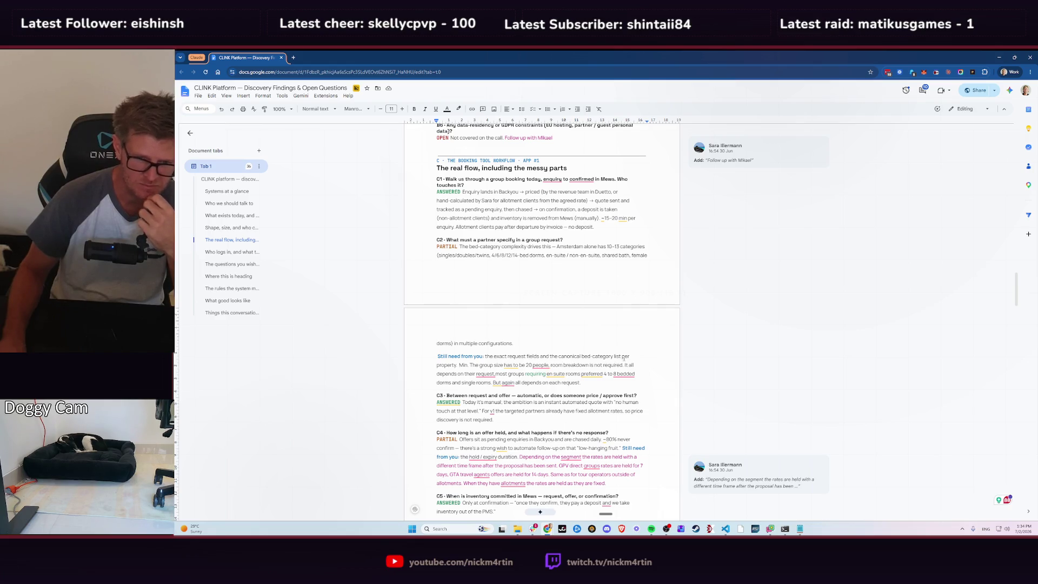
pyautogui.press('Return')
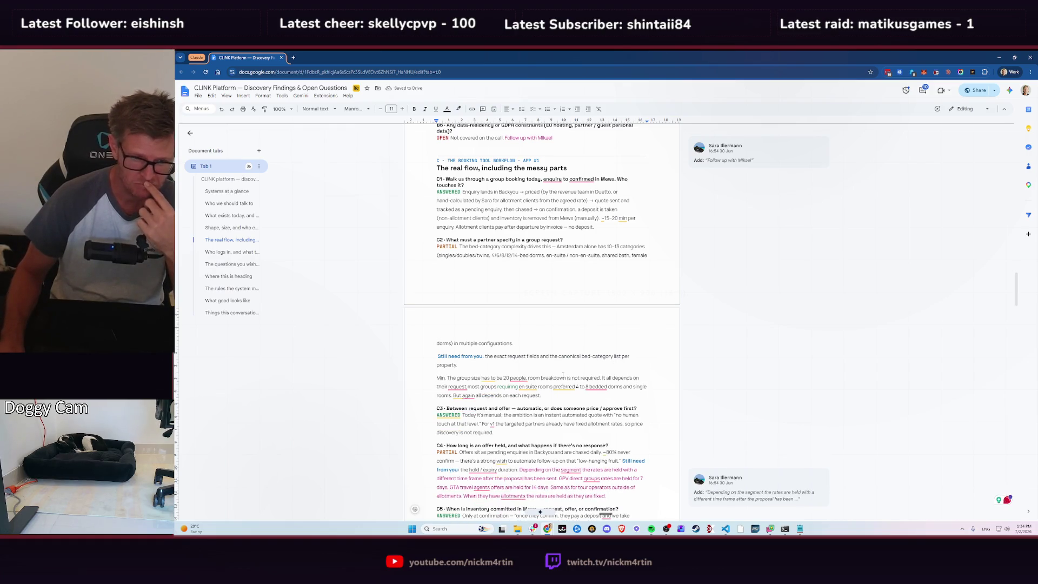
# - Accept the C4 segment-dependent hold time answer as its own 'Depending on the segment' paragraph
pyautogui.scroll(-2, 625, 375)
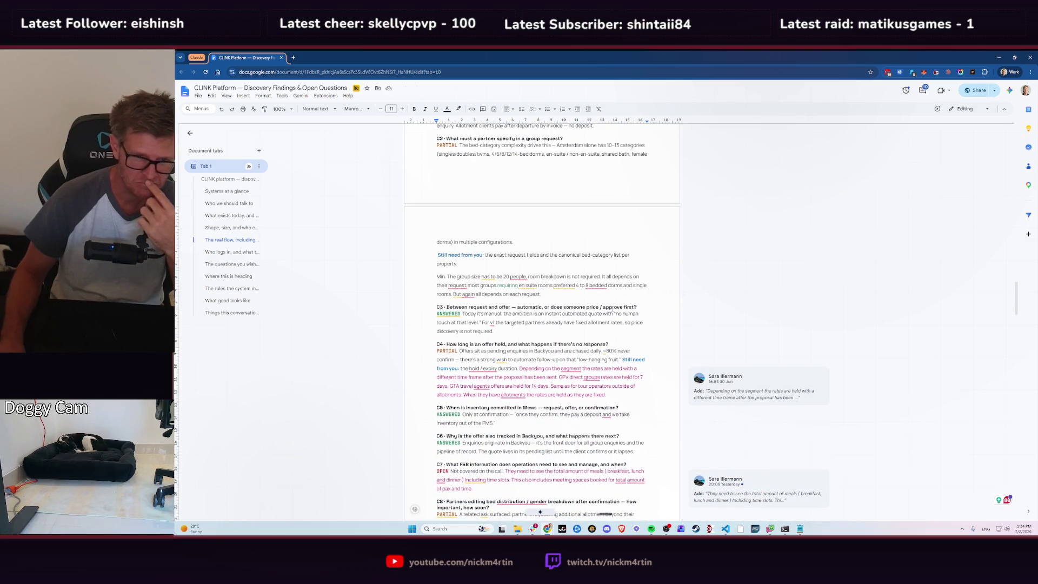
pyautogui.scroll(-1, 606, 314)
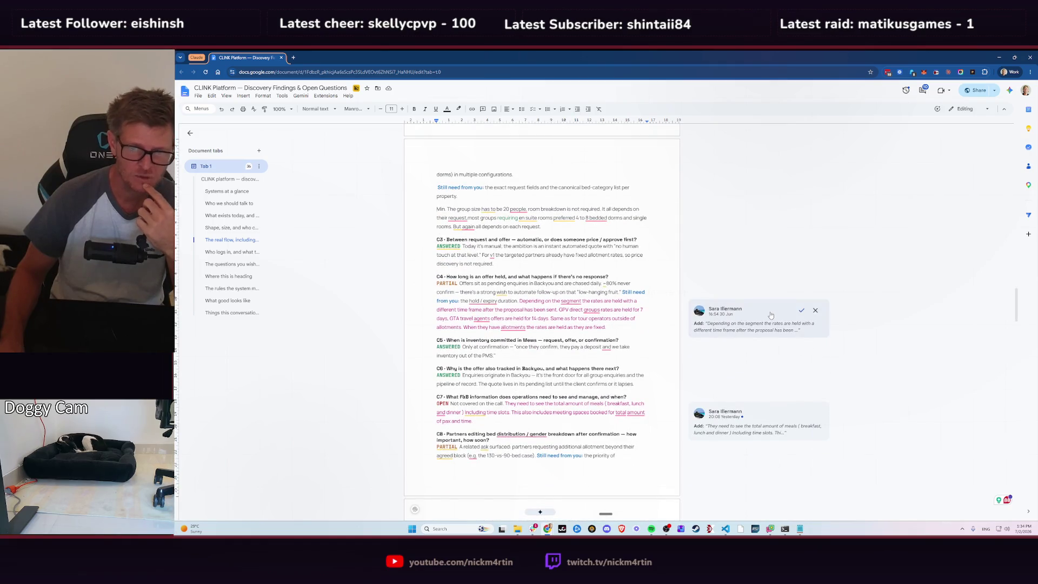
pyautogui.click(770, 315)
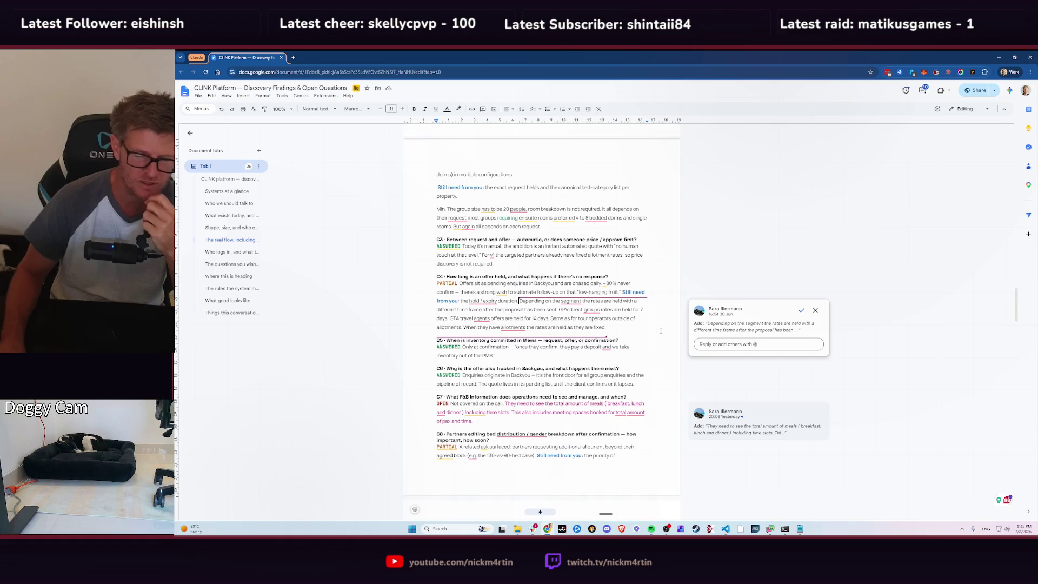
pyautogui.click(801, 312)
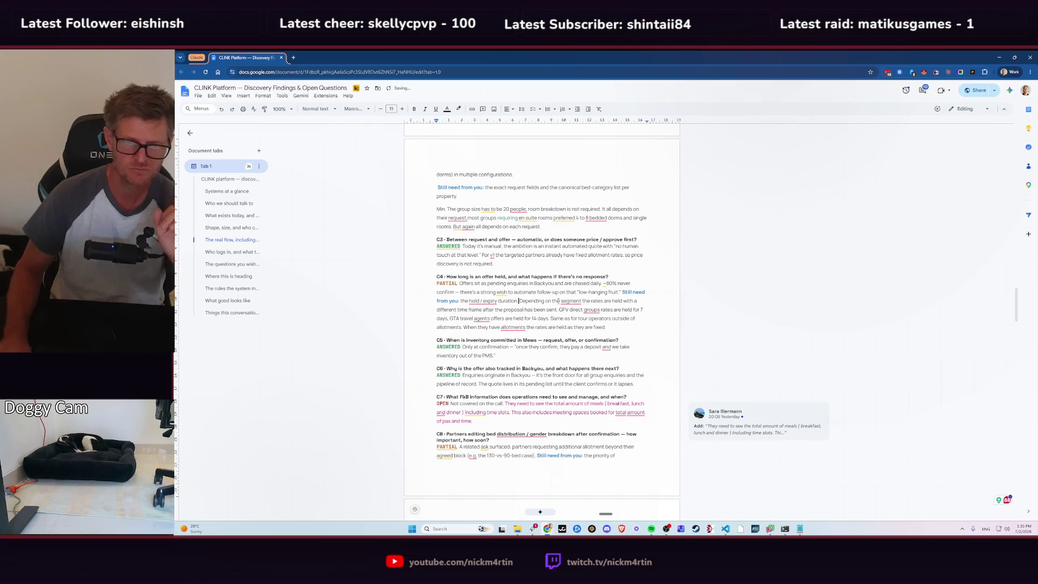
pyautogui.write('.')
pyautogui.press('Return')
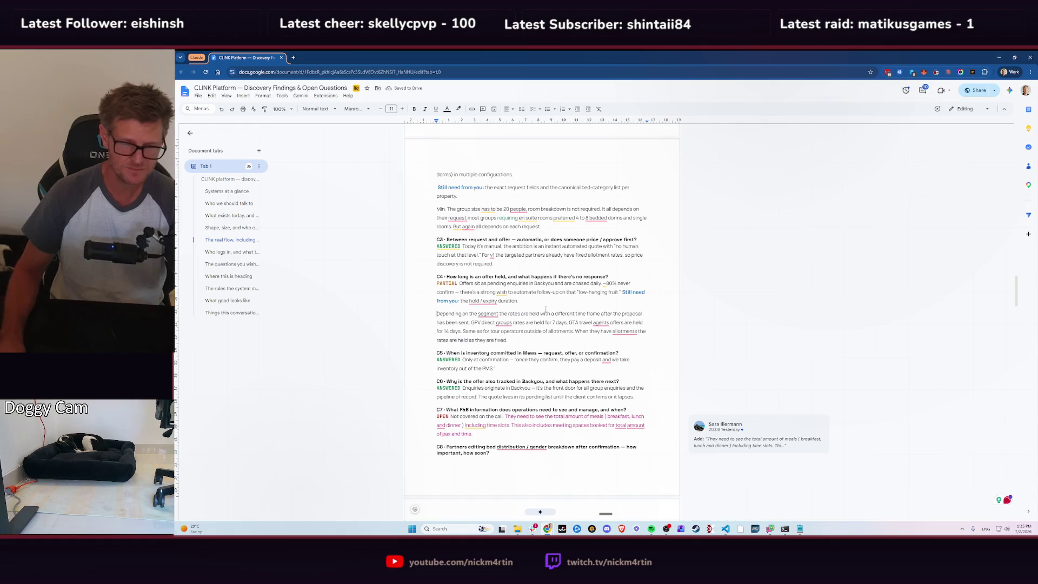
pyautogui.scroll(-2, 546, 310)
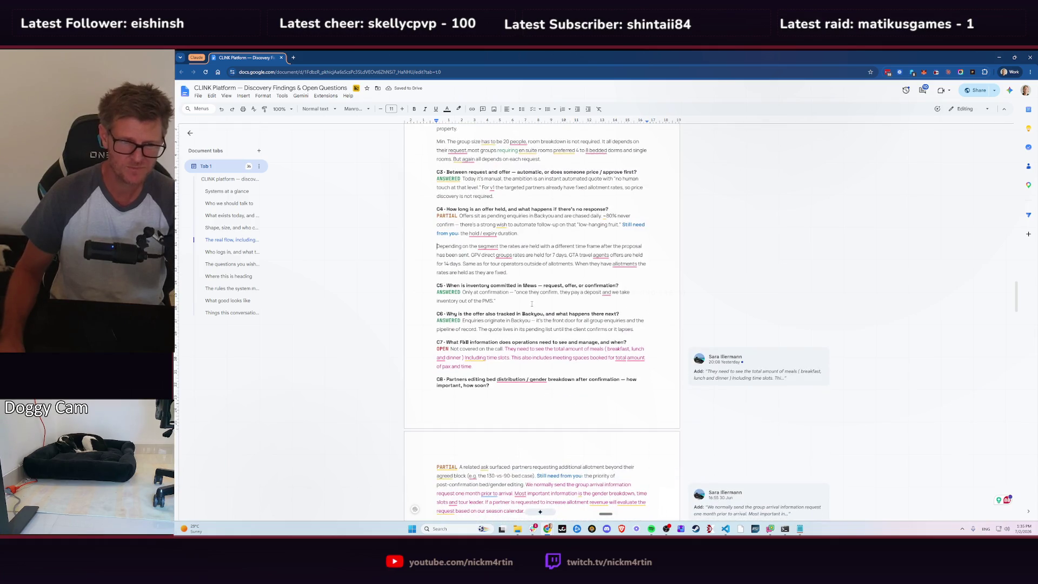
pyautogui.scroll(-2, 532, 304)
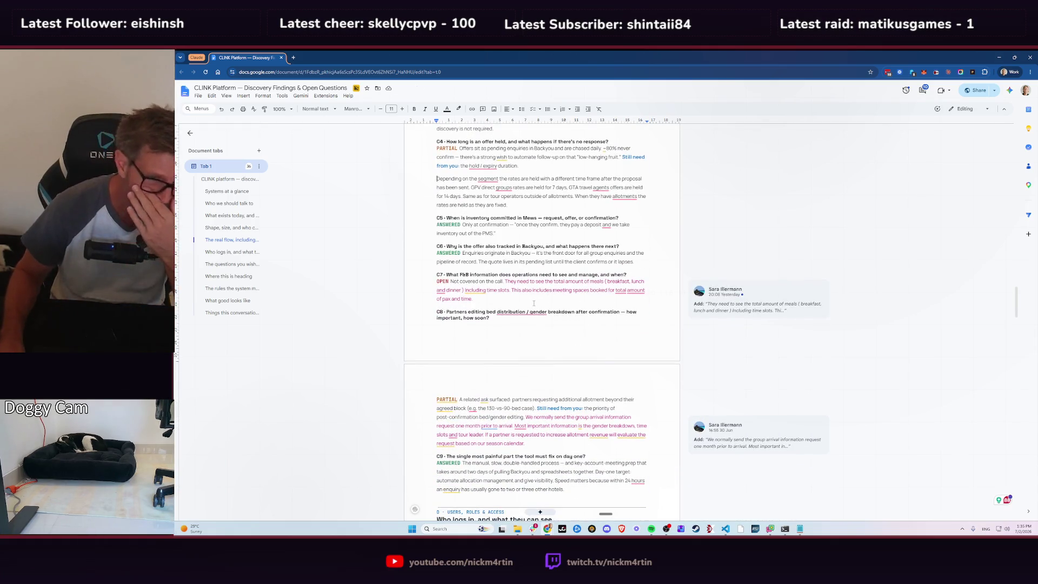
pyautogui.click(437, 178)
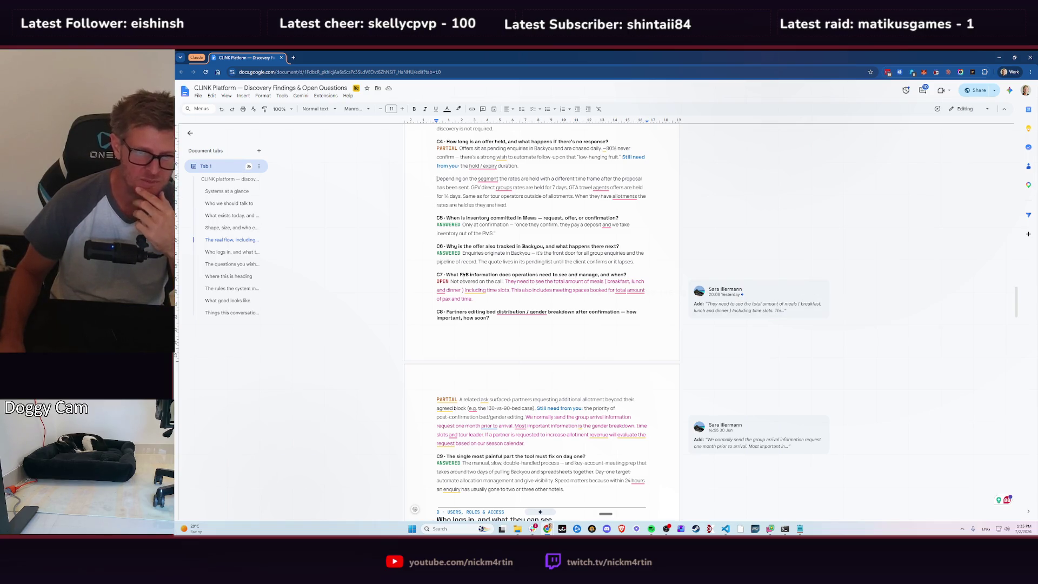
# - Accept the C7 answer on meals, time slots and per-pax meeting spaces as its own paragraph
pyautogui.click(771, 292)
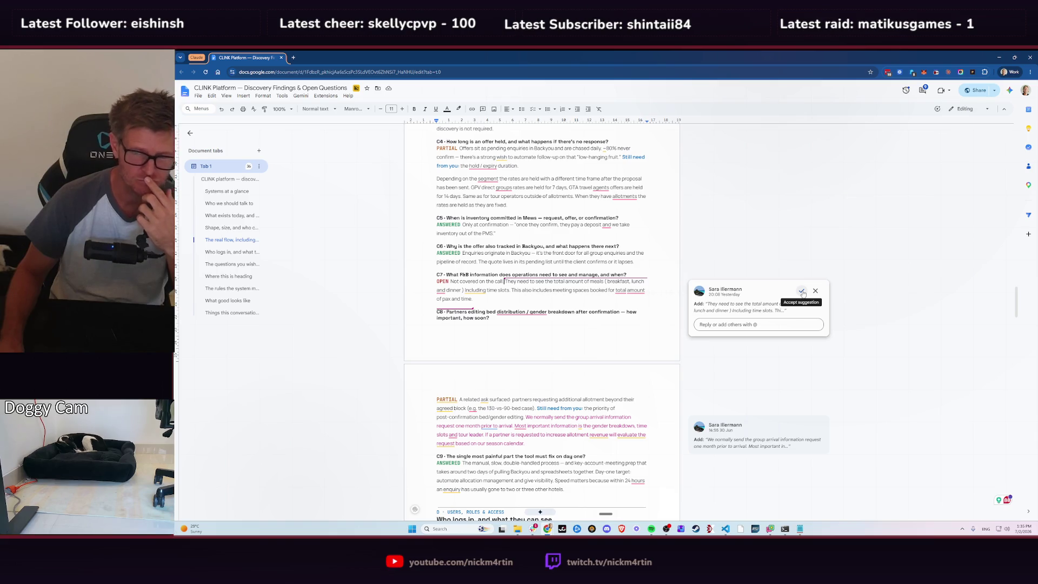
pyautogui.click(803, 292)
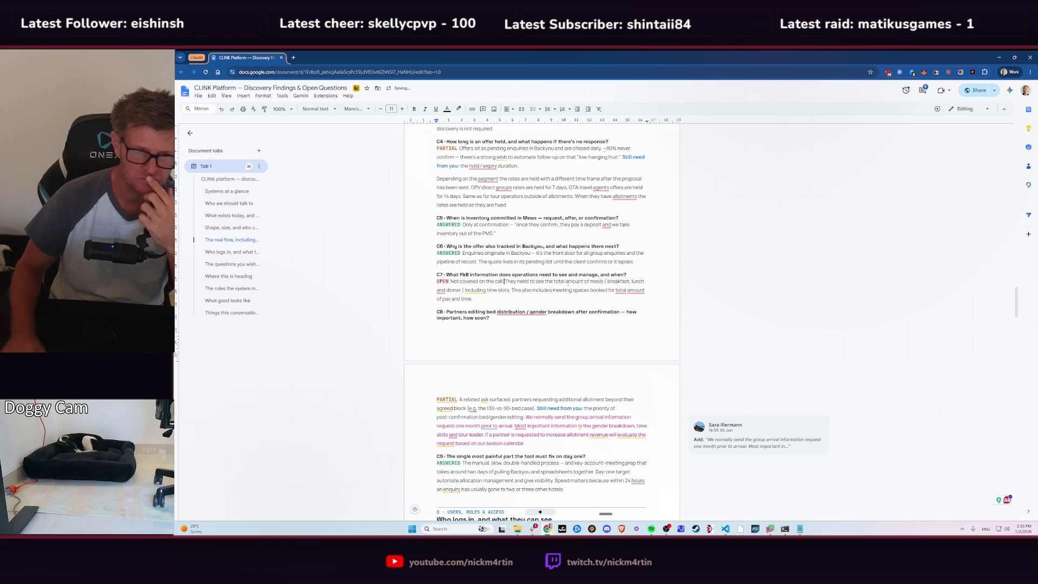
pyautogui.press('Return')
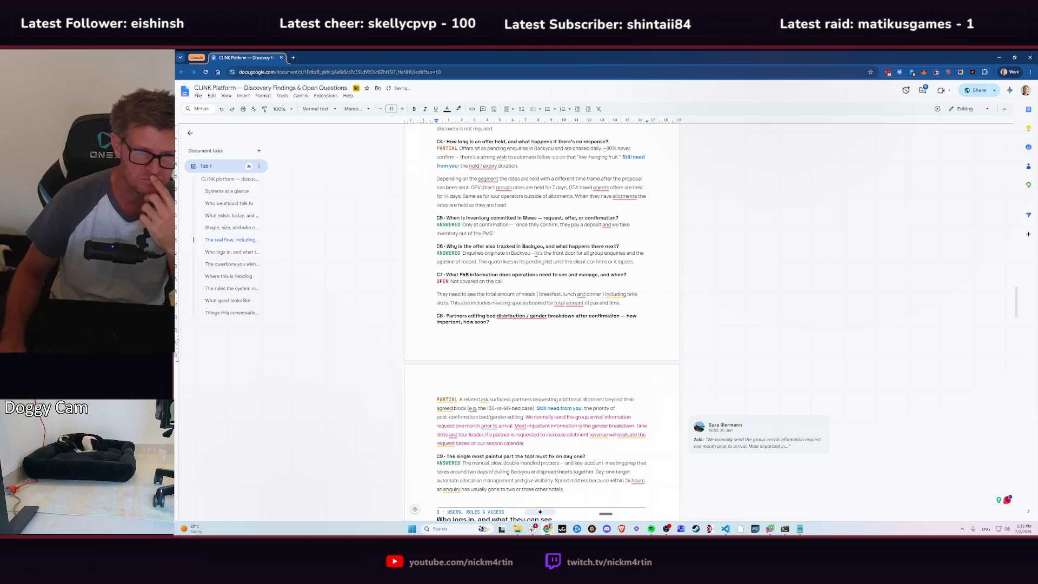
pyautogui.scroll(2, 510, 245)
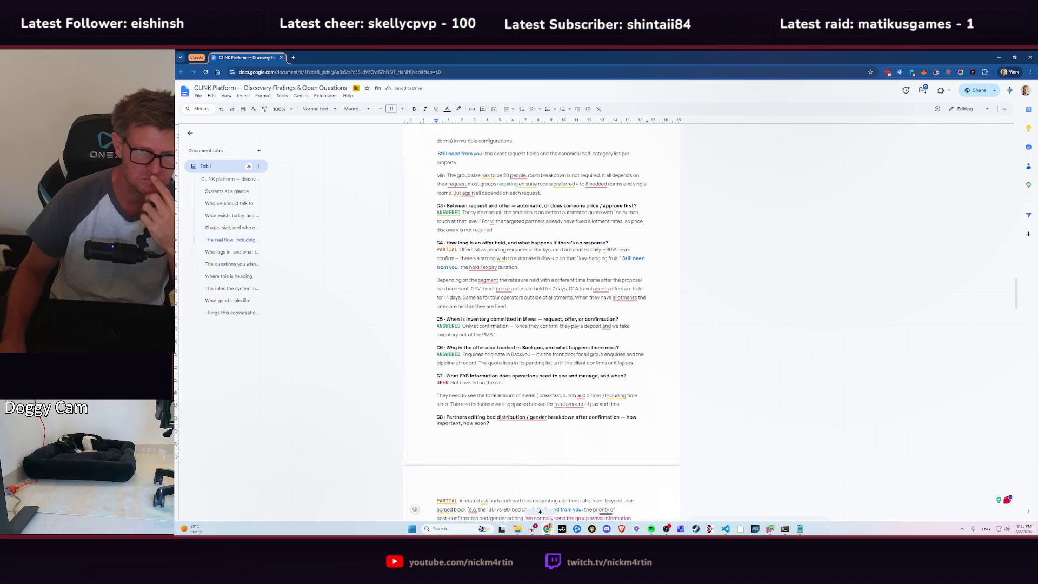
pyautogui.scroll(-5, 548, 319)
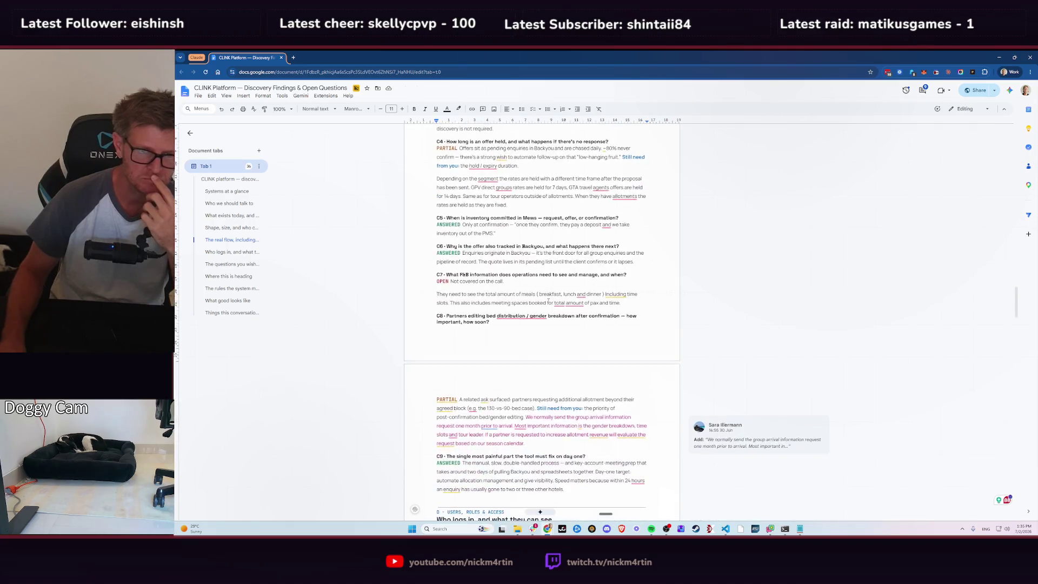
pyautogui.scroll(-1, 536, 271)
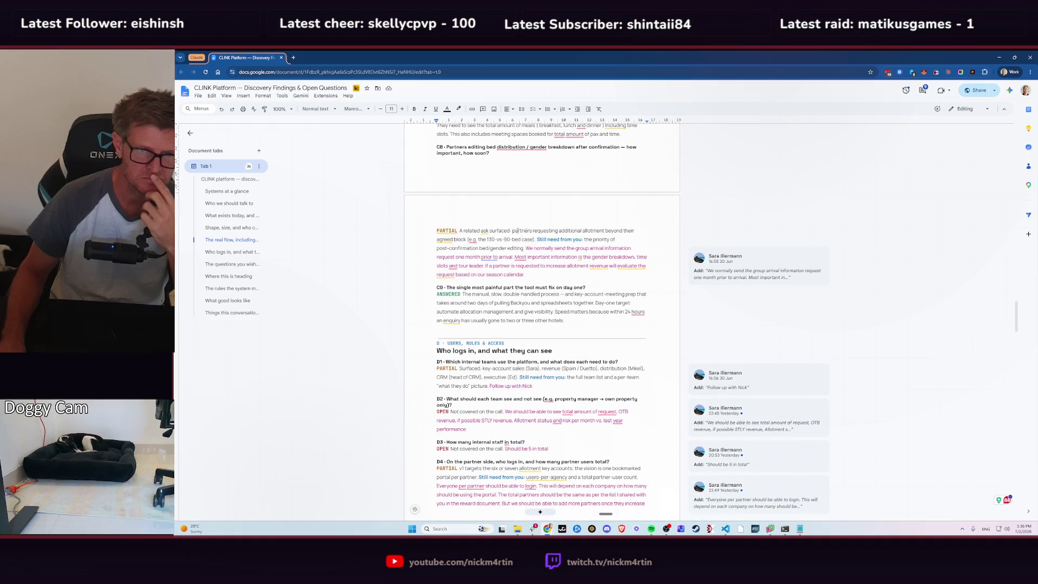
# - Accept the C8 group-arrival suggestion and put it in its own paragraph: one month ahead, gender, time slots, tour leader
pyautogui.click(767, 266)
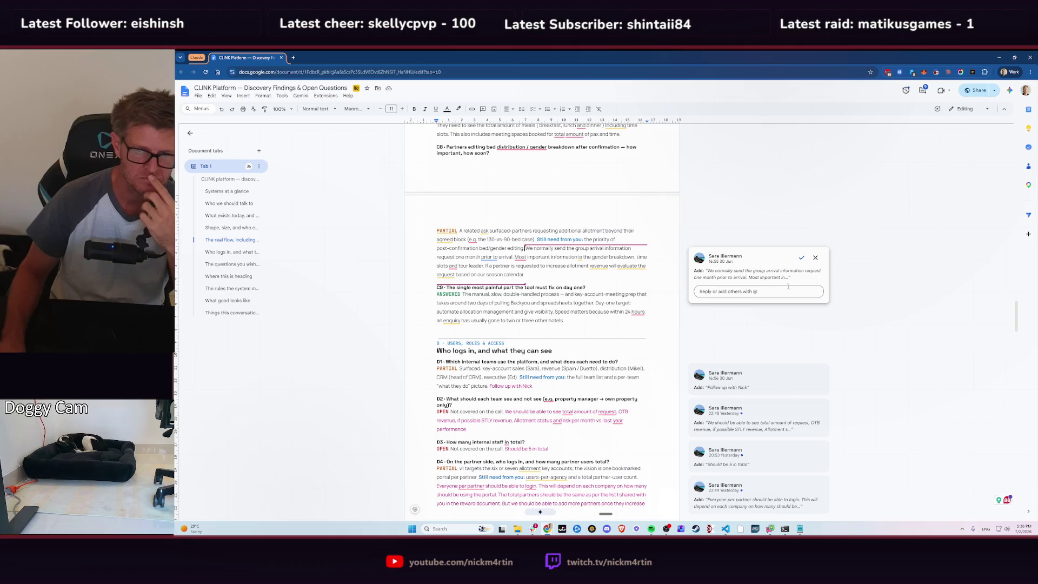
pyautogui.click(801, 257)
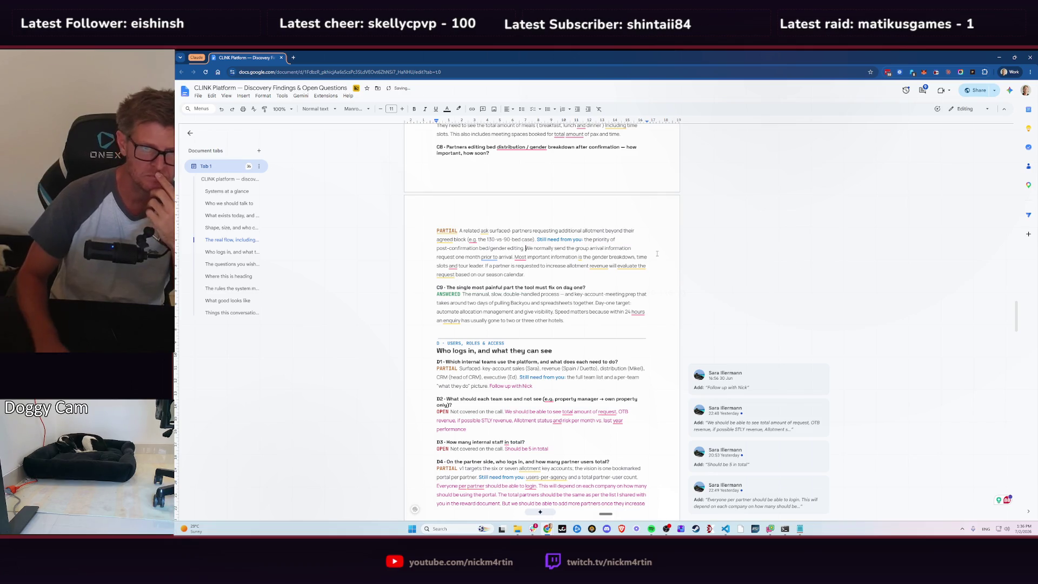
pyautogui.press('Return')
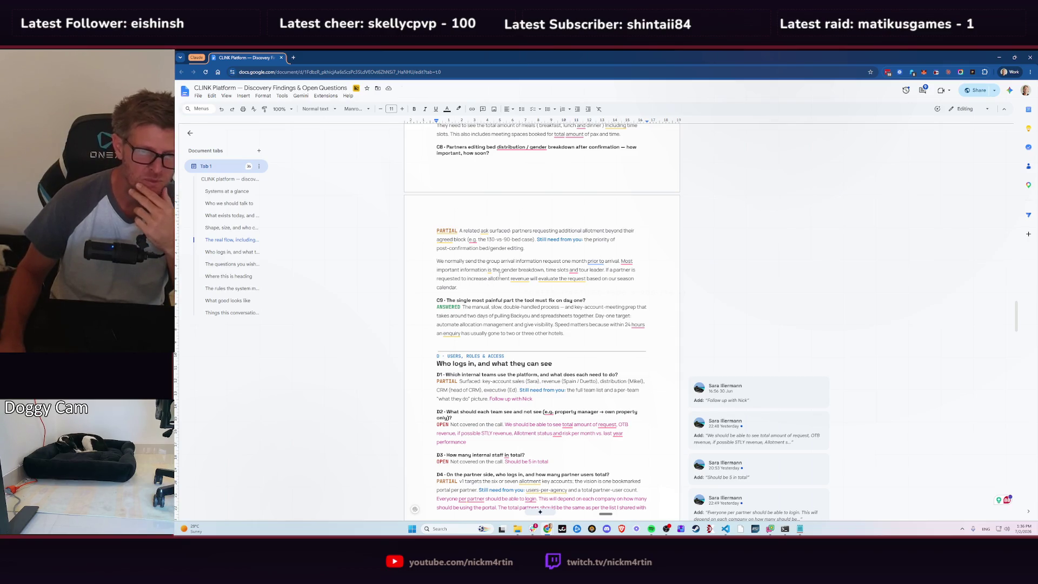
pyautogui.moveTo(573, 271)
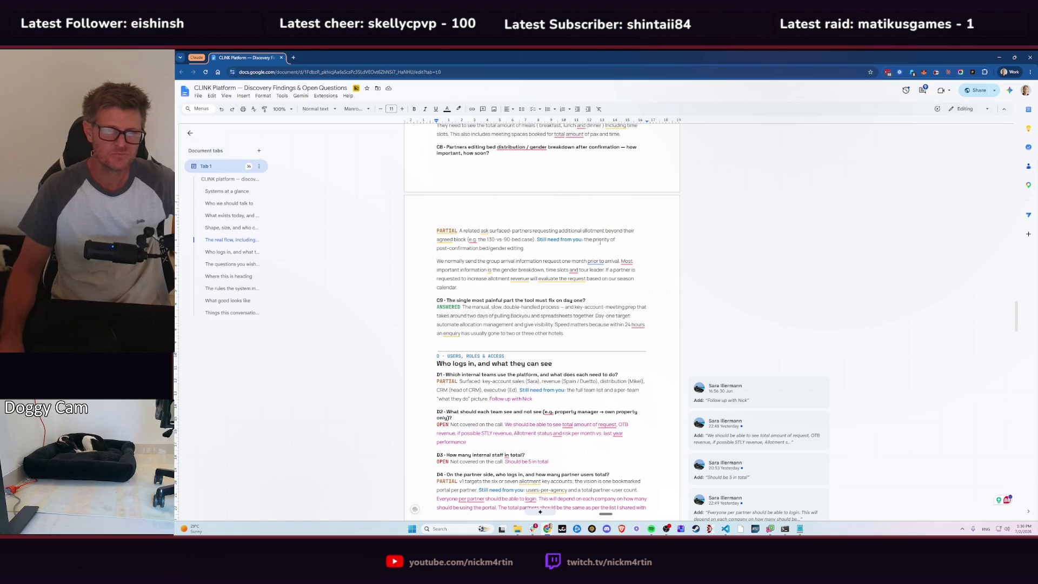
pyautogui.scroll(-4, 726, 303)
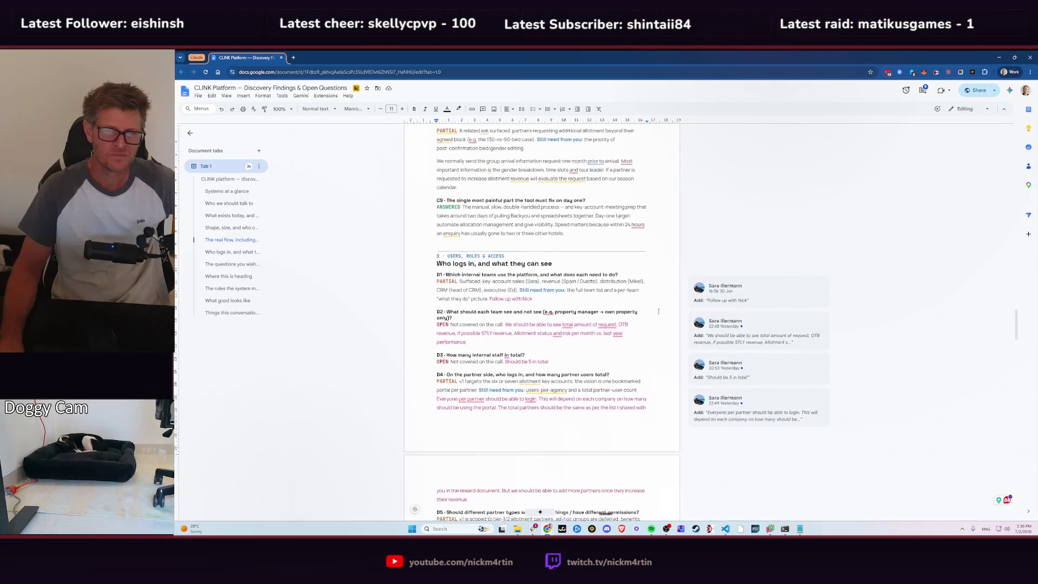
# - Accept the suggested D2 answer and split it off 'Not covered on the call' into its own paragraph
pyautogui.click(777, 260)
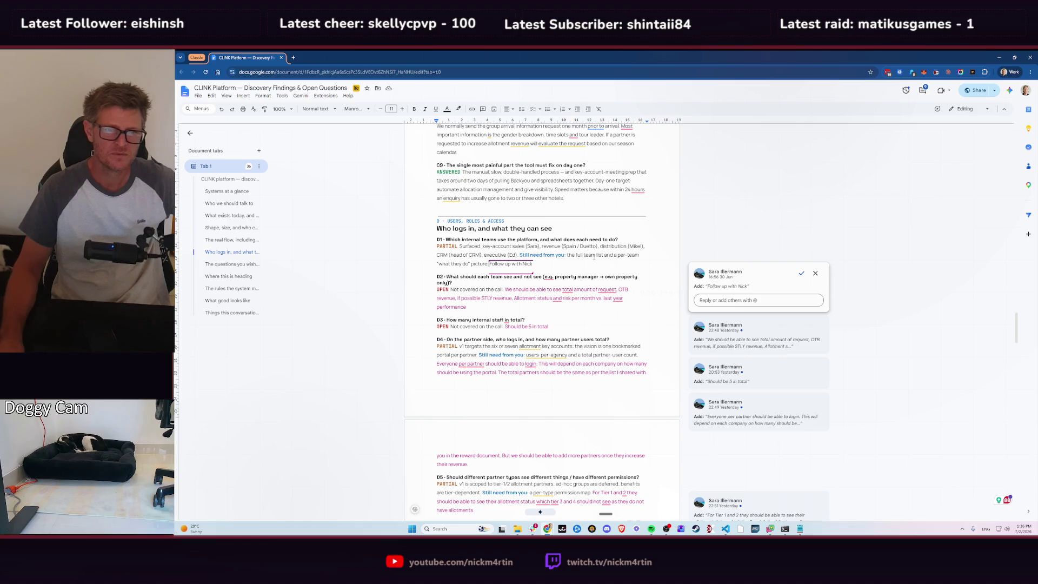
pyautogui.click(763, 325)
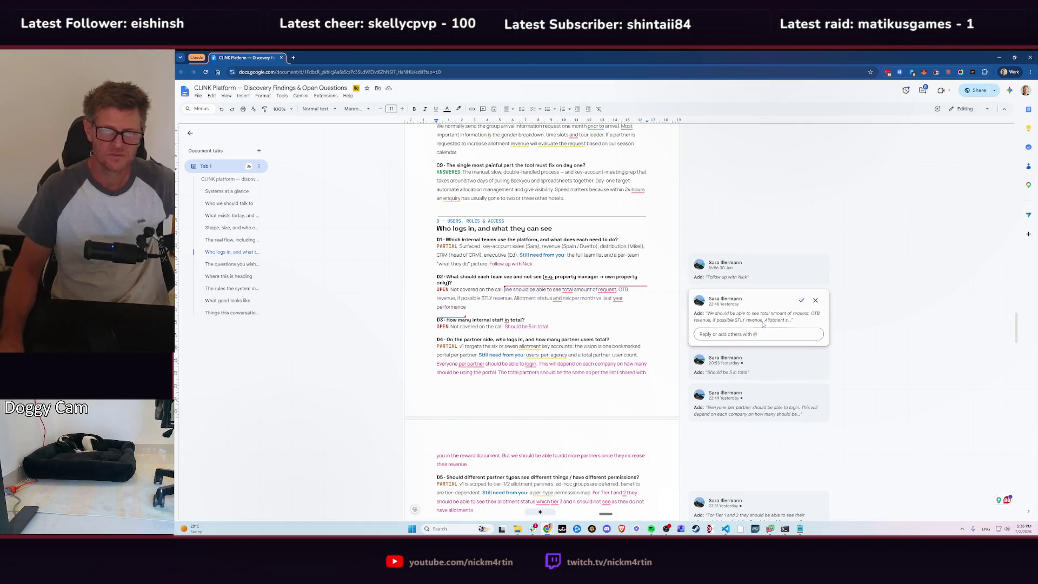
pyautogui.scroll(-2, 583, 248)
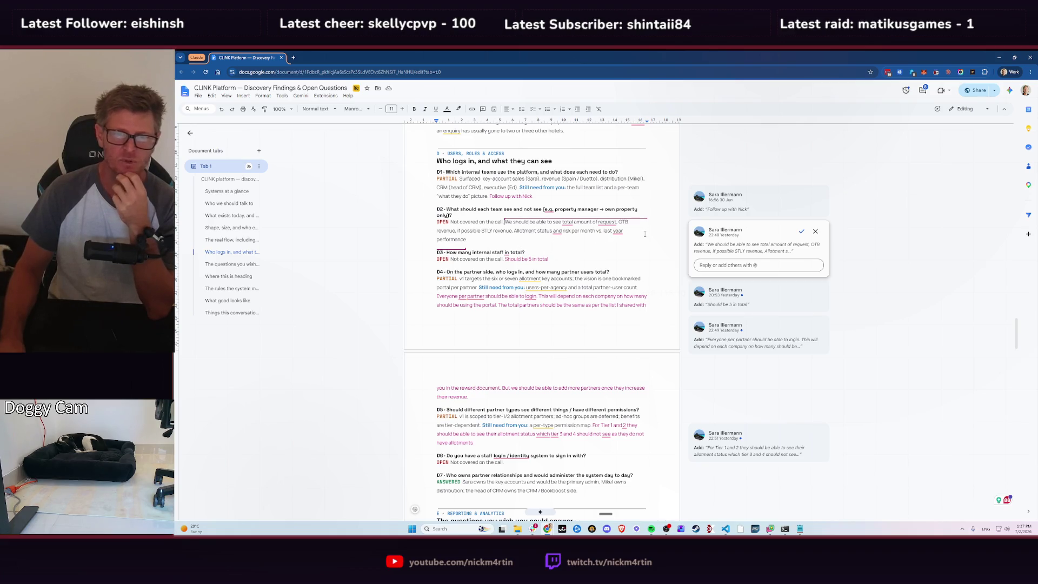
pyautogui.click(802, 231)
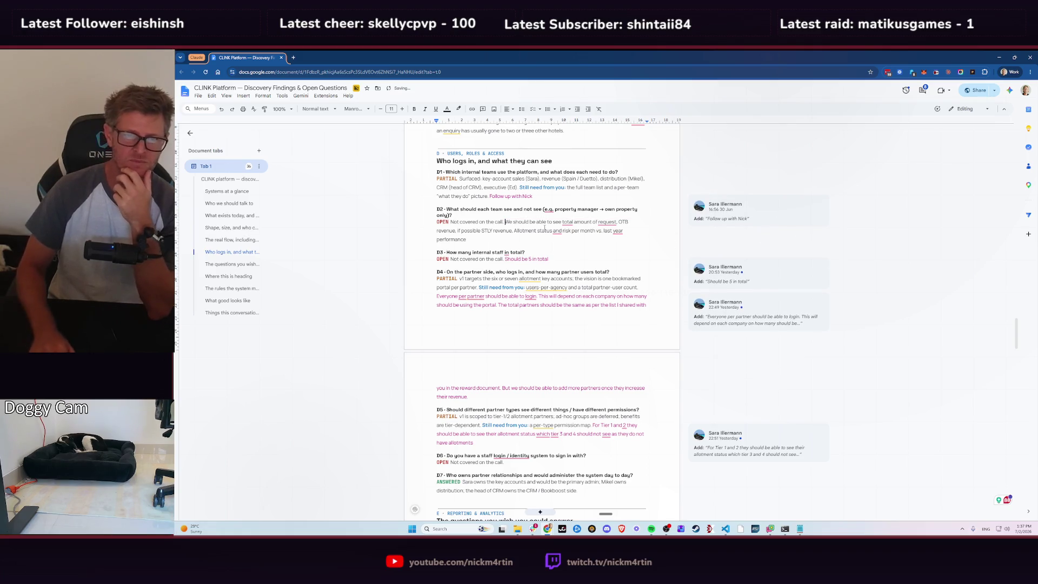
pyautogui.press('Return')
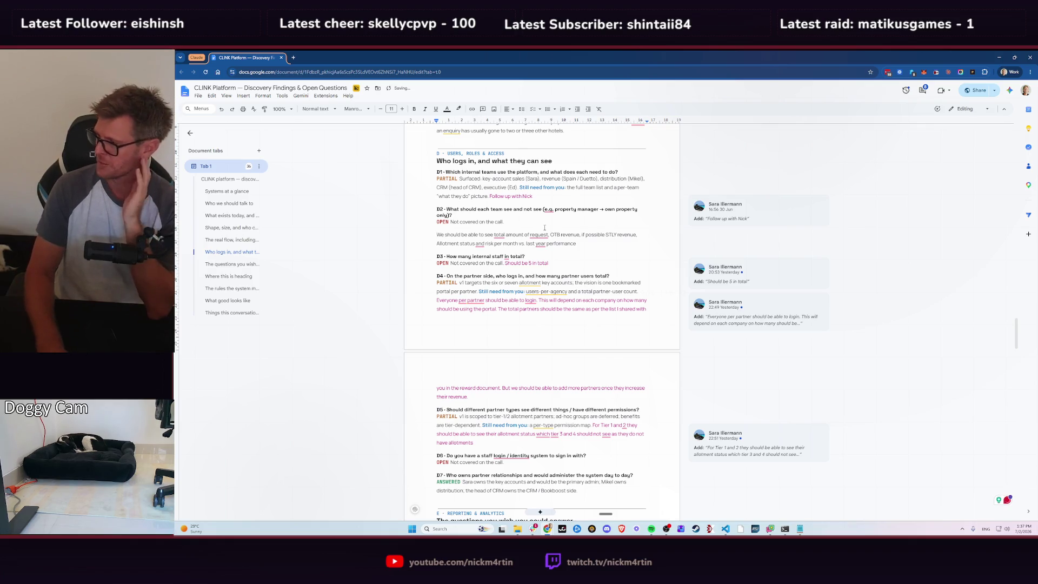
# - Accept D3's suggested answer 'Should be 5 in total' and put it on its own paragraph
pyautogui.scroll(-1, 497, 242)
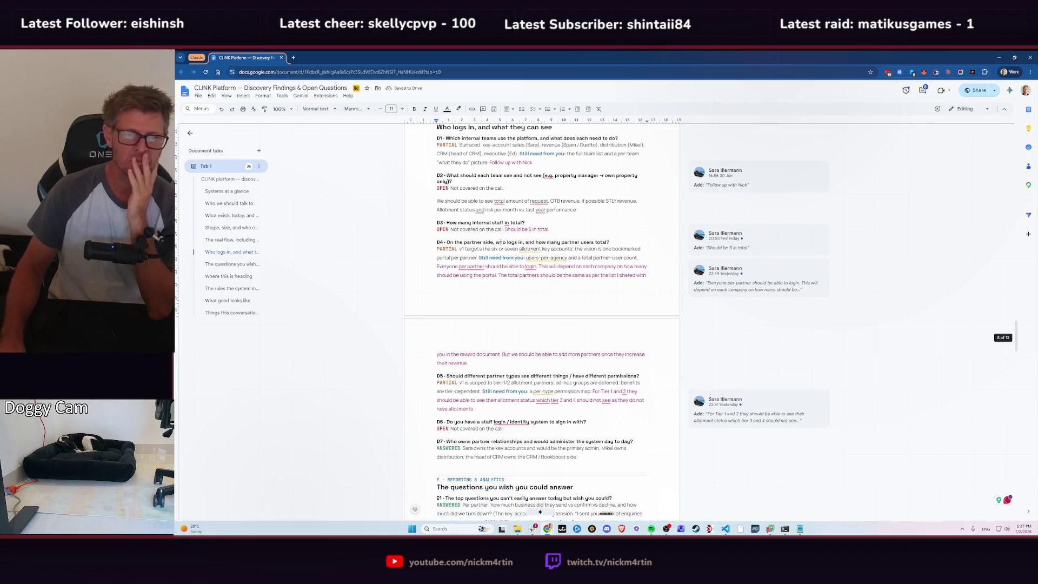
pyautogui.click(483, 222)
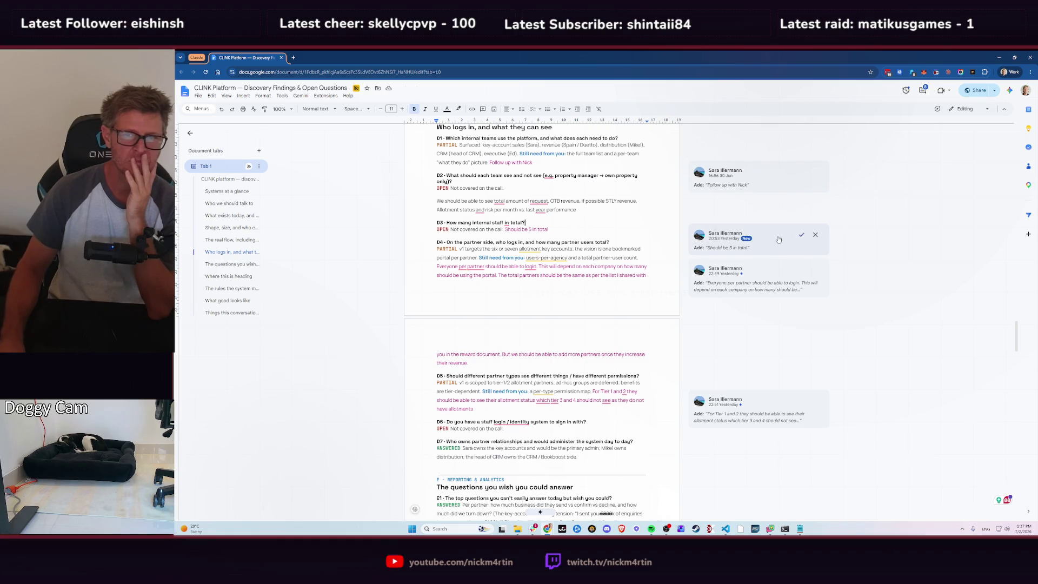
pyautogui.click(800, 238)
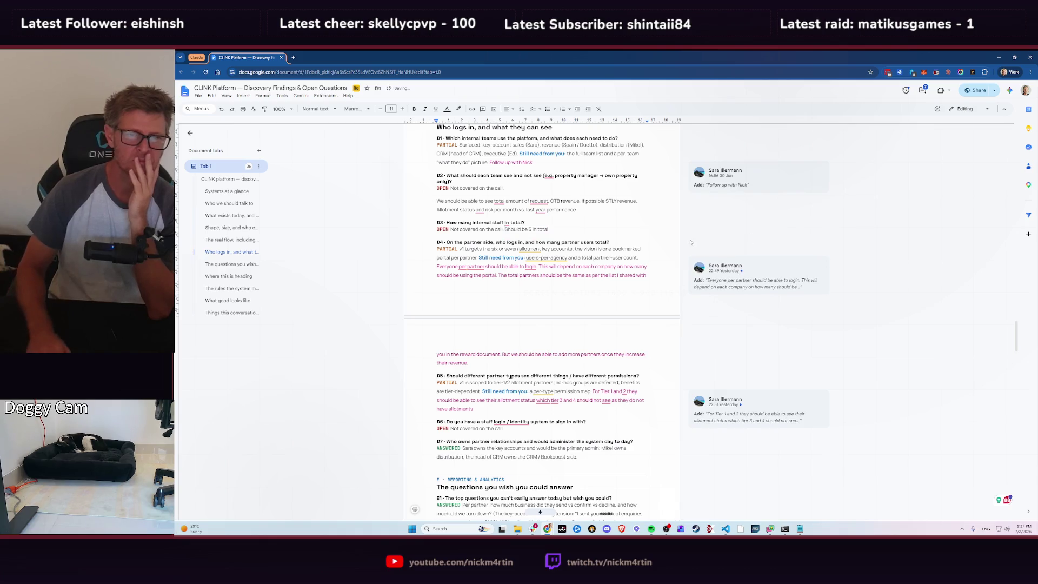
pyautogui.press('Return')
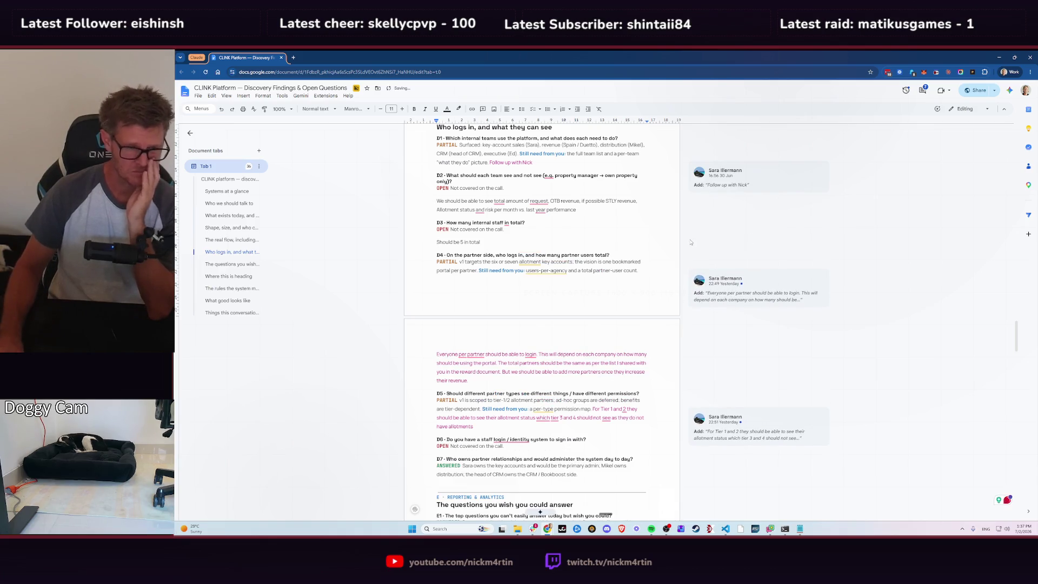
pyautogui.scroll(-1, 555, 288)
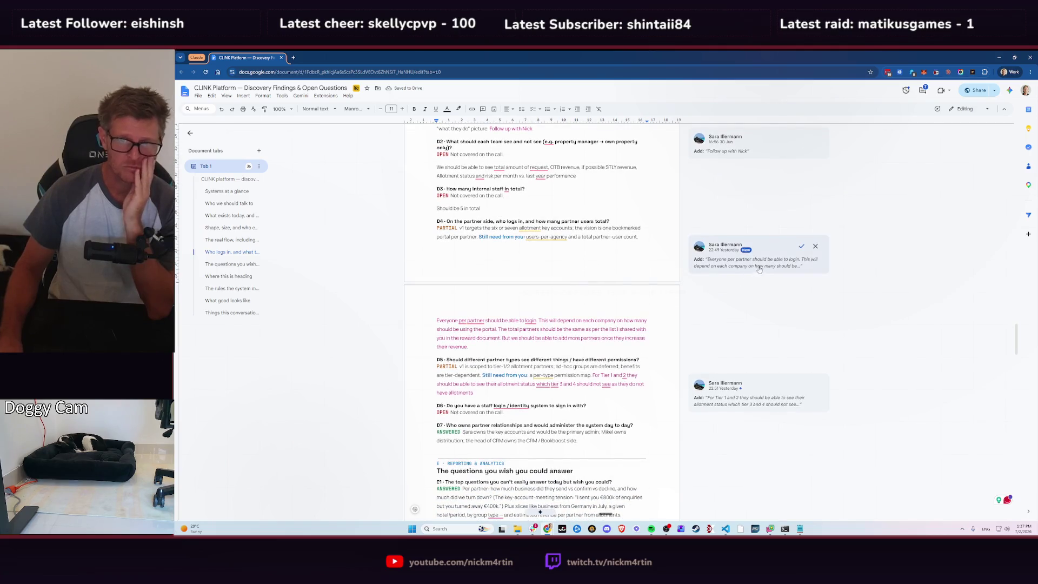
pyautogui.click(783, 250)
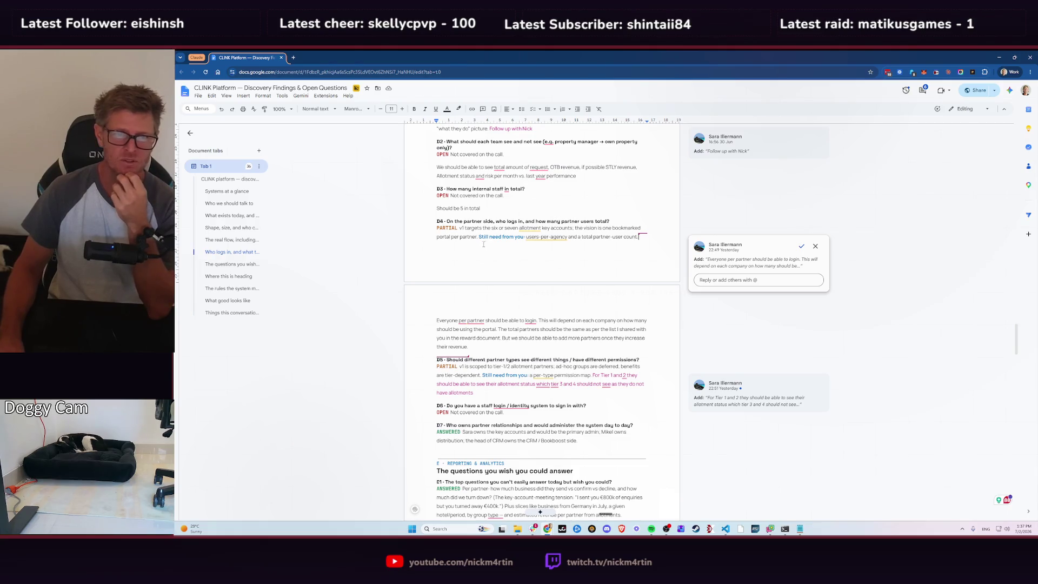
# - Resolve the reviewer's comment on the 'Everyone per partner' login answer
pyautogui.click(522, 231)
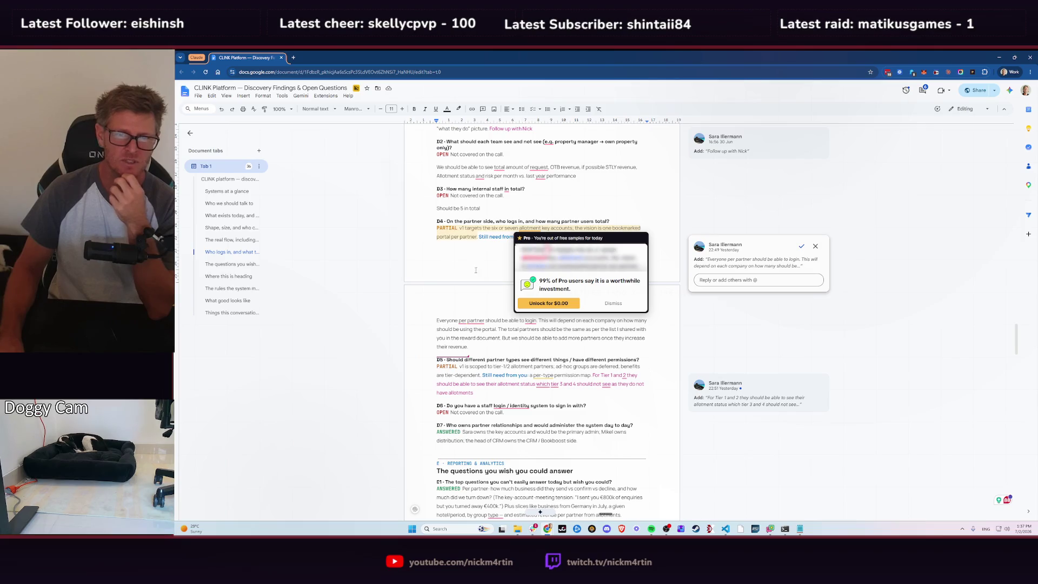
pyautogui.click(495, 275)
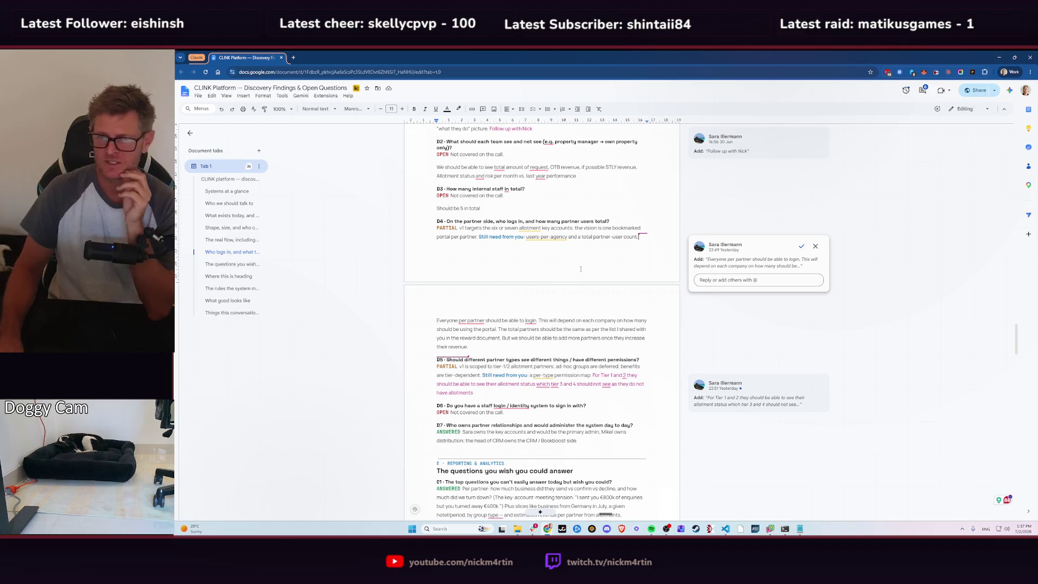
pyautogui.scroll(-3, 595, 276)
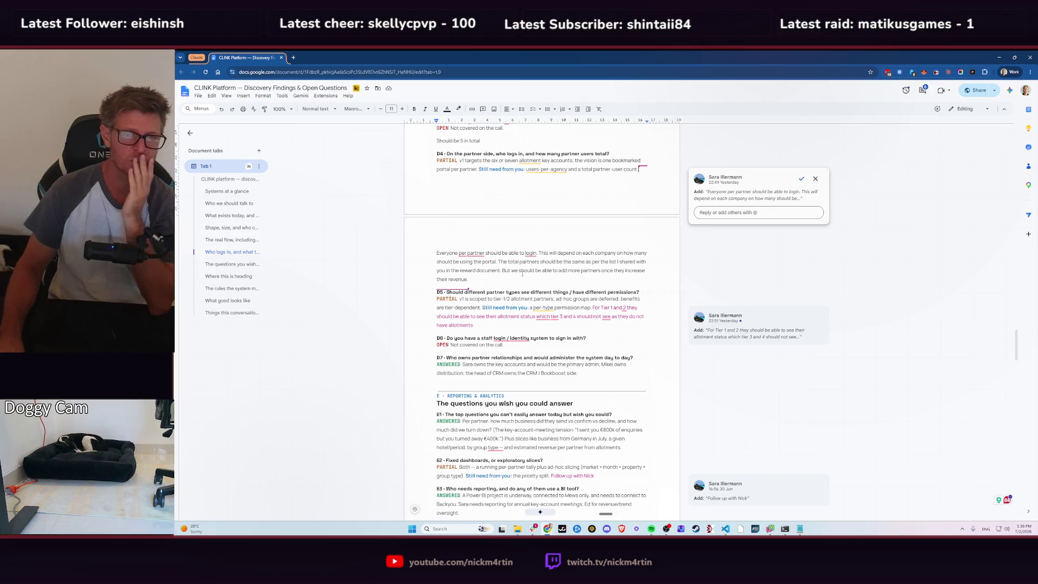
pyautogui.click(801, 178)
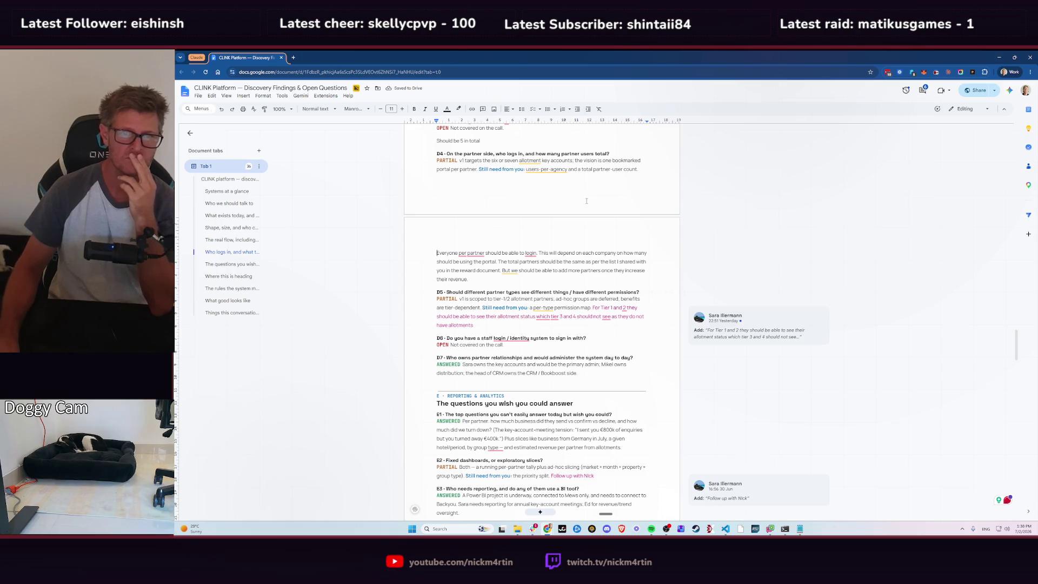
# - Resolve the 'For Tier 1 and 2' visibility comment and split that answer into its own paragraph
pyautogui.scroll(-2, 540, 223)
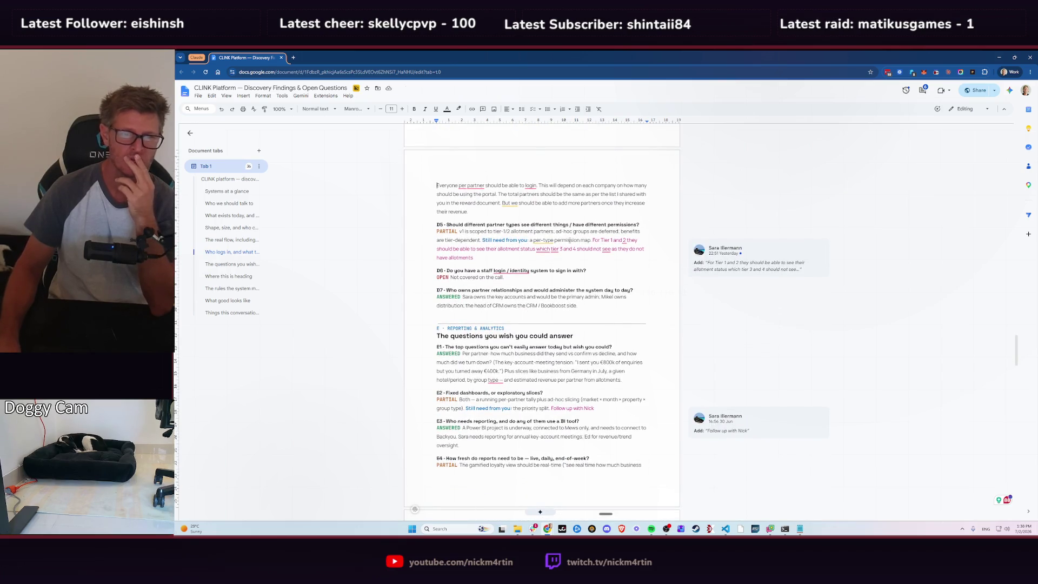
pyautogui.click(734, 247)
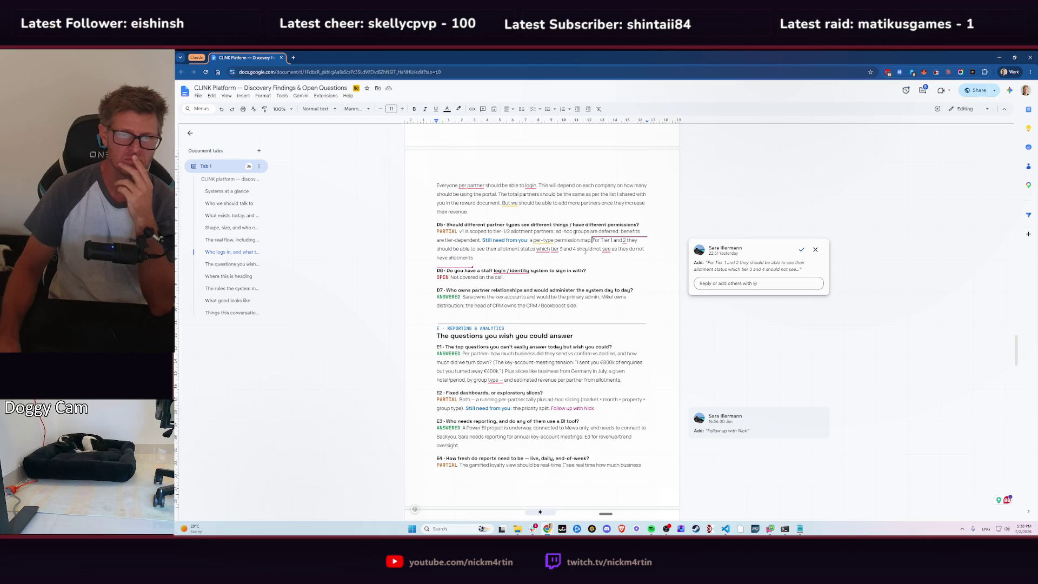
pyautogui.click(801, 249)
pyautogui.press('Return')
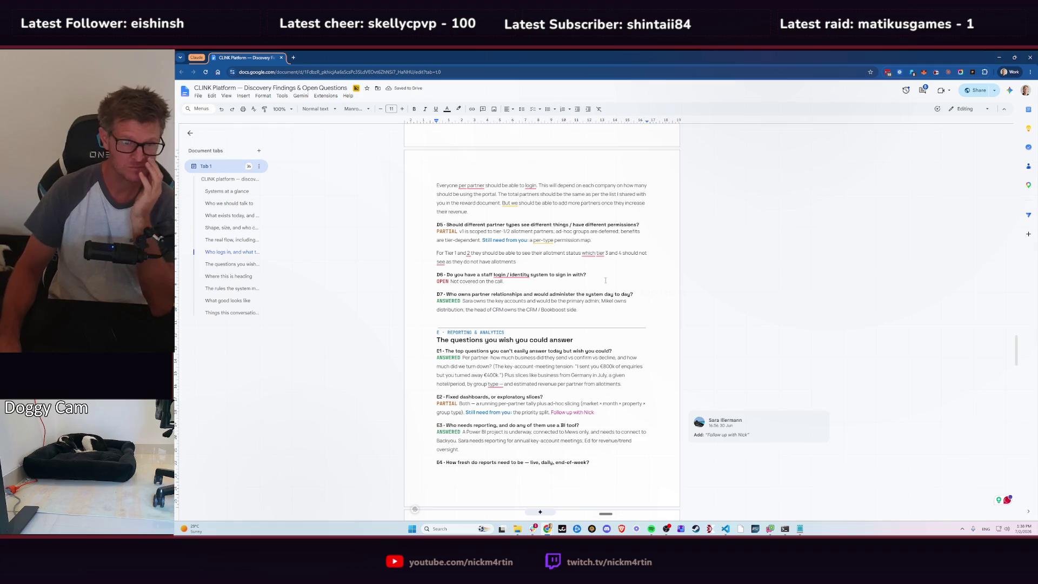
# - Resolve the comment on E4's 'Daily' answer and move 'Daily' onto its own paragraph
pyautogui.scroll(-1, 577, 273)
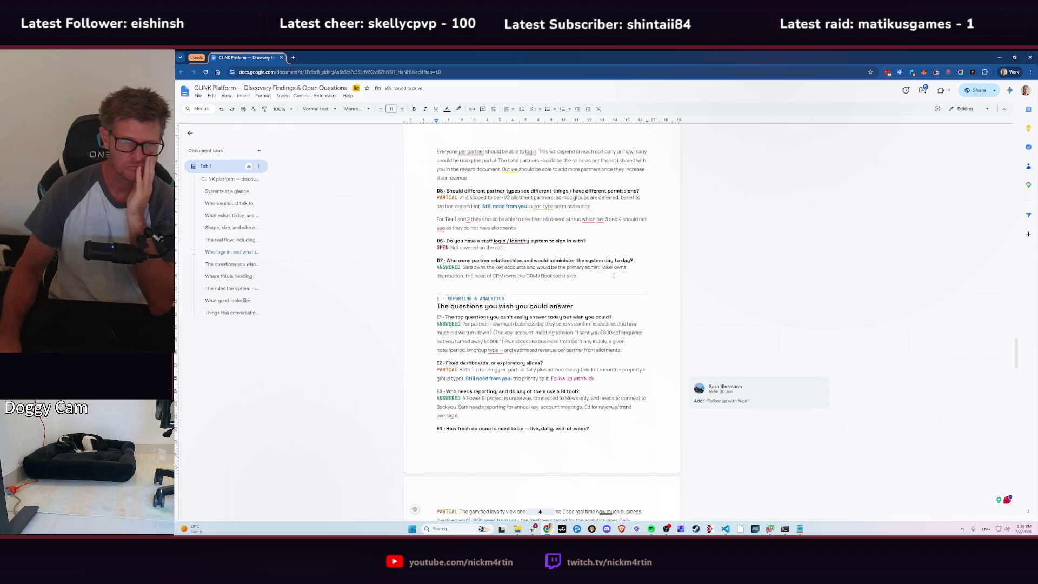
pyautogui.scroll(-1, 614, 276)
pyautogui.scroll(-1, 614, 275)
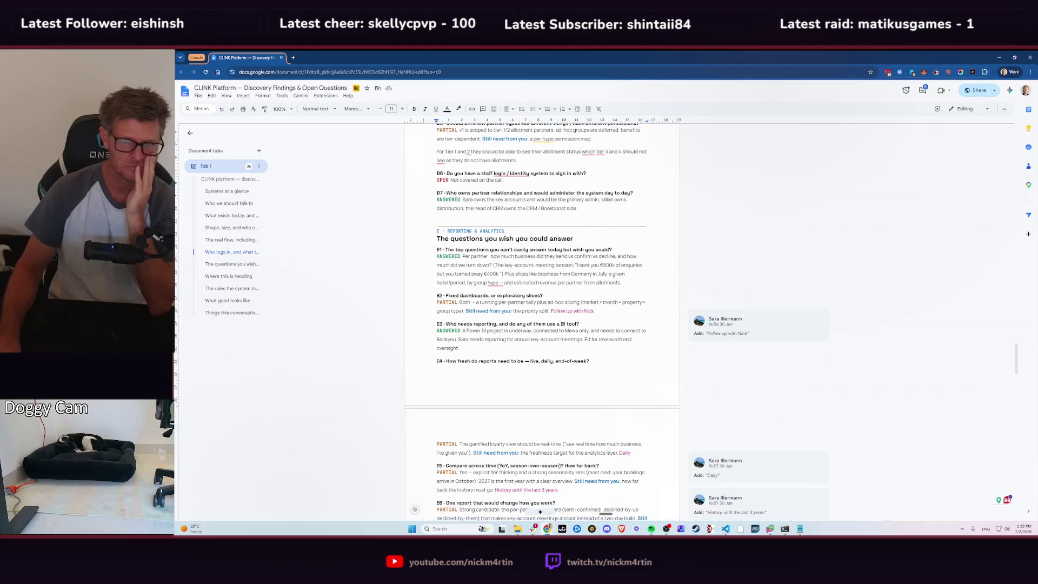
pyautogui.scroll(-2, 615, 274)
pyautogui.scroll(-2, 615, 274)
pyautogui.scroll(-1, 615, 275)
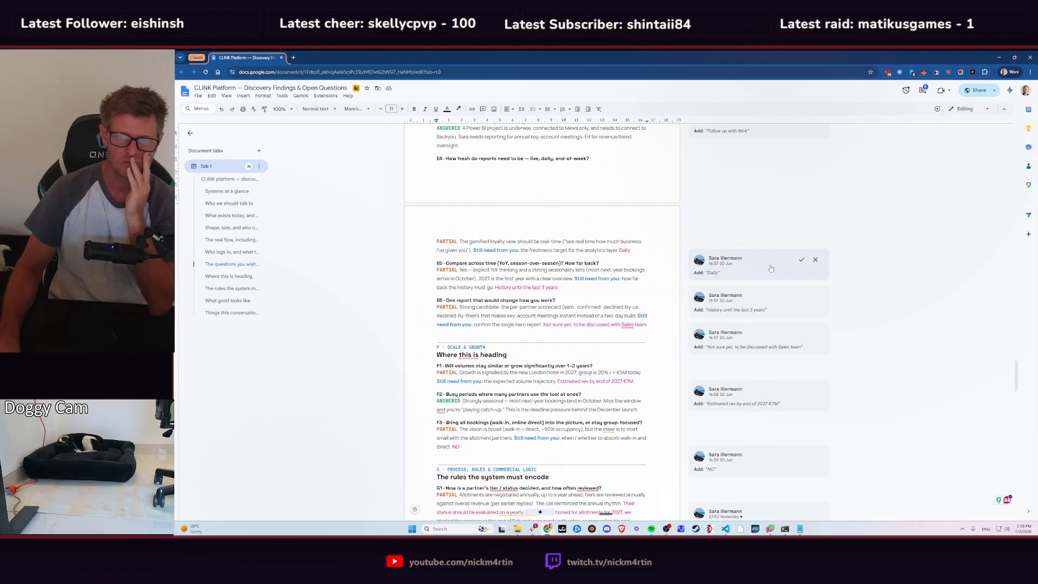
pyautogui.click(771, 268)
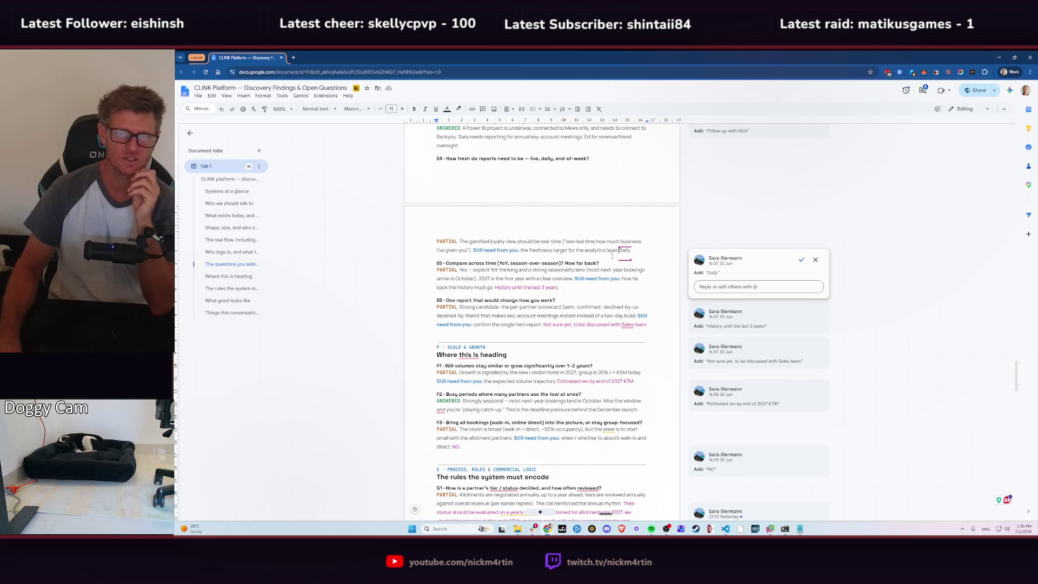
pyautogui.click(802, 259)
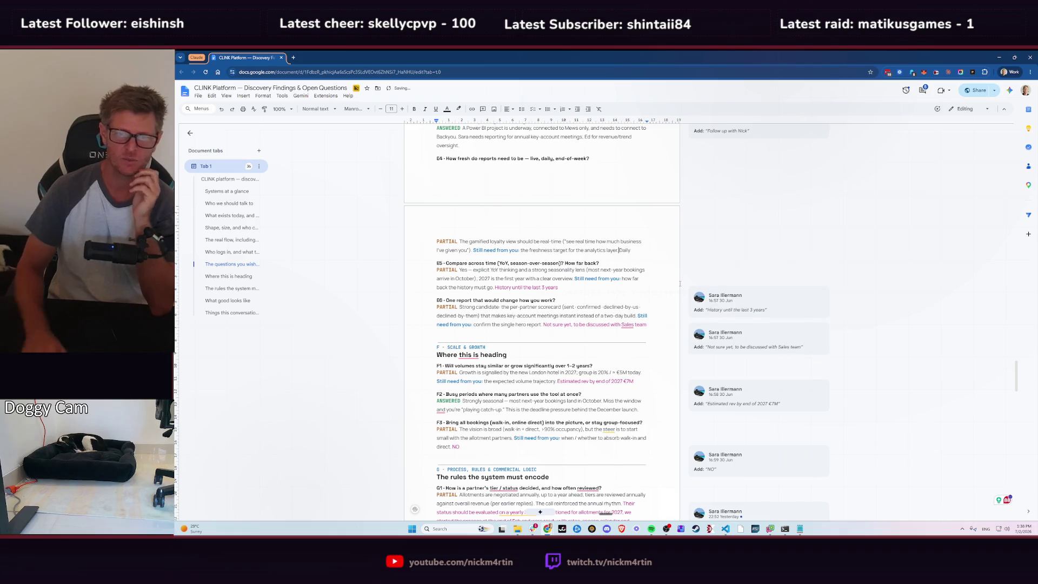
pyautogui.press('Return')
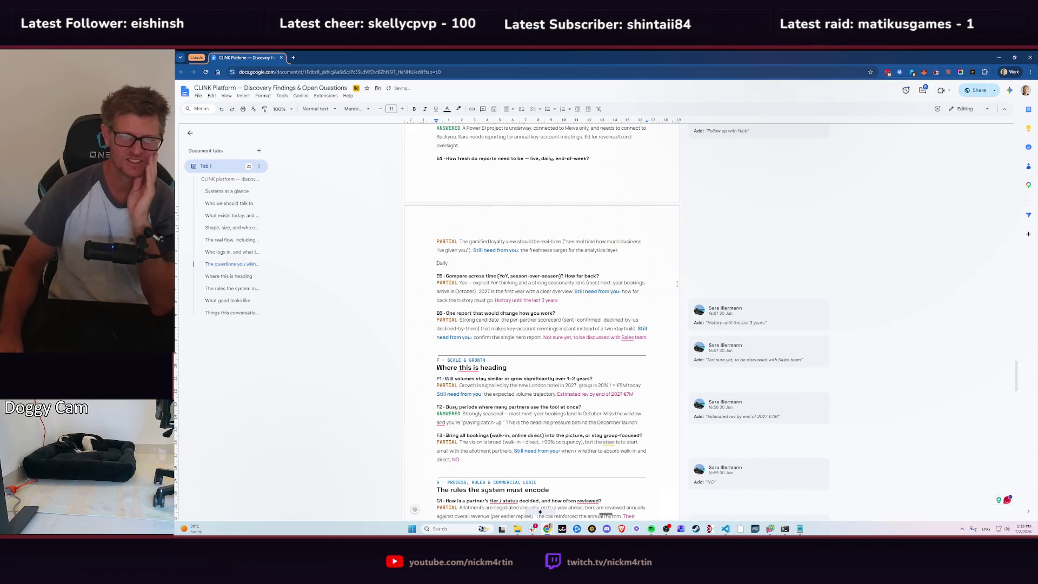
# - Resolve the comment on E5's 'History until the last 3 years' and give it its own paragraph
pyautogui.click(762, 314)
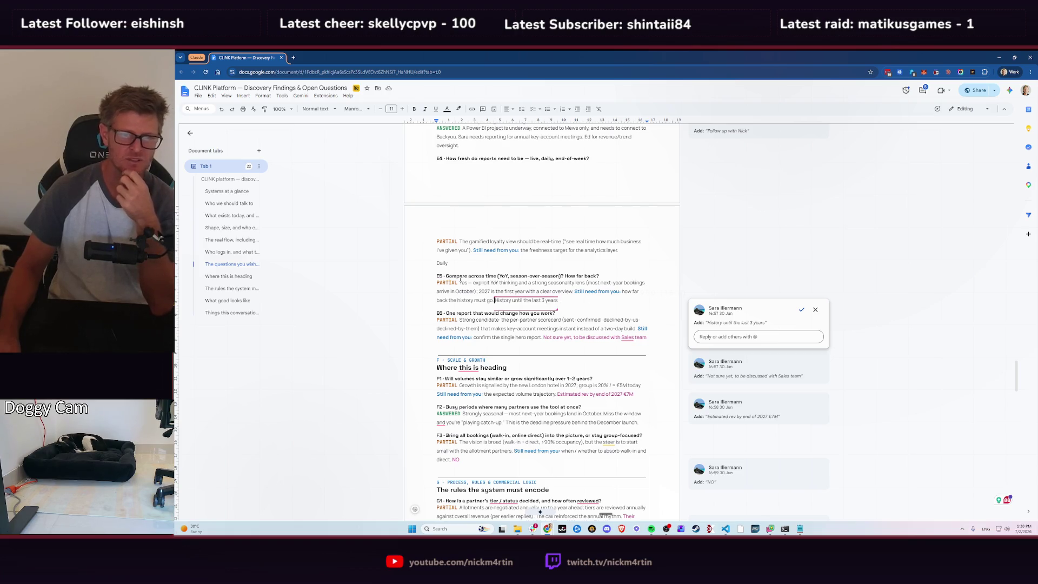
pyautogui.click(802, 310)
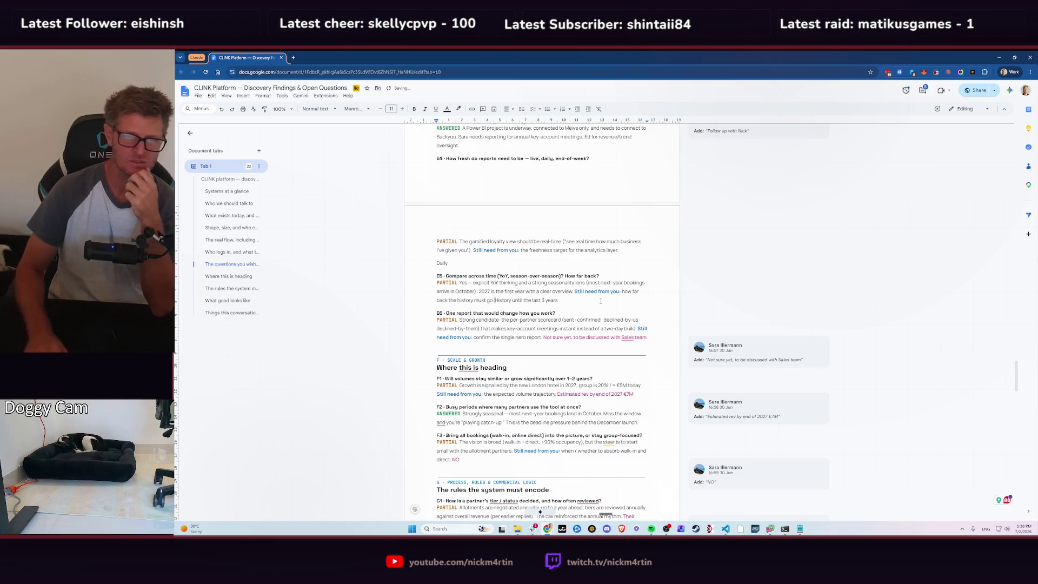
pyautogui.press('Return')
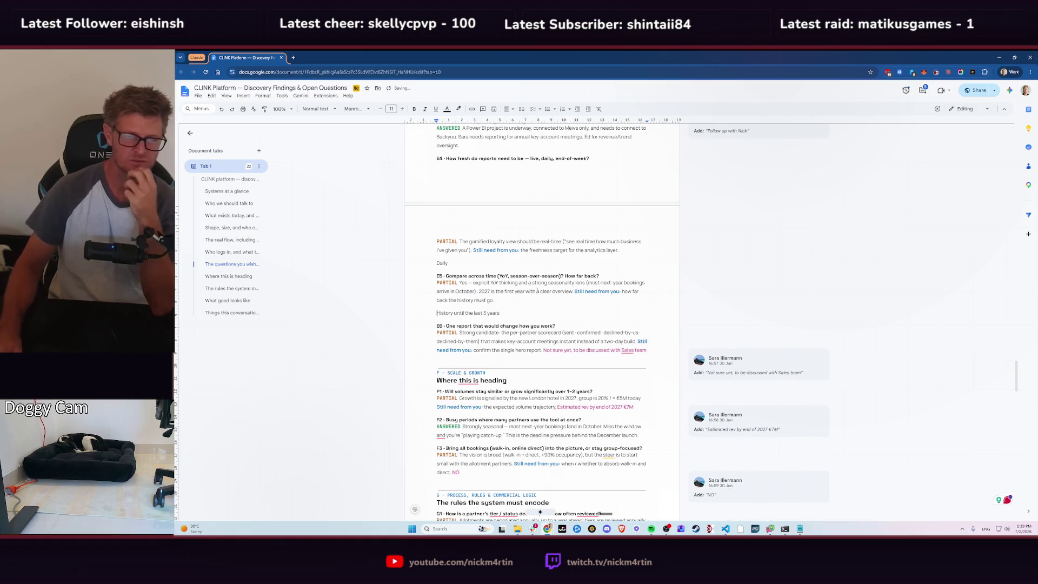
pyautogui.scroll(-1, 530, 315)
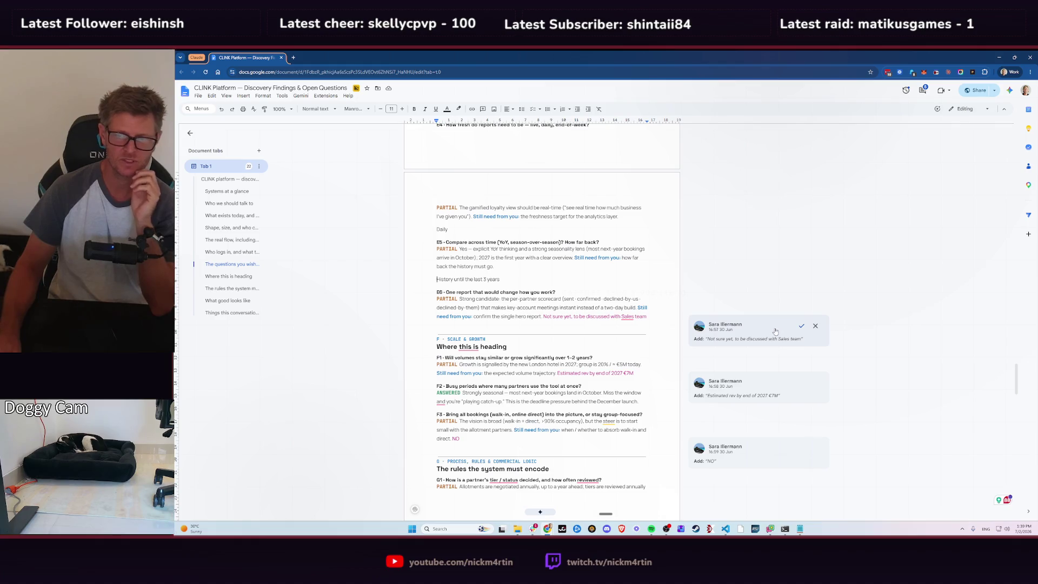
# - Resolve the comment on the 'Estimated rev by end of 2027 €7M' answer
pyautogui.scroll(-2, 655, 348)
pyautogui.click(765, 283)
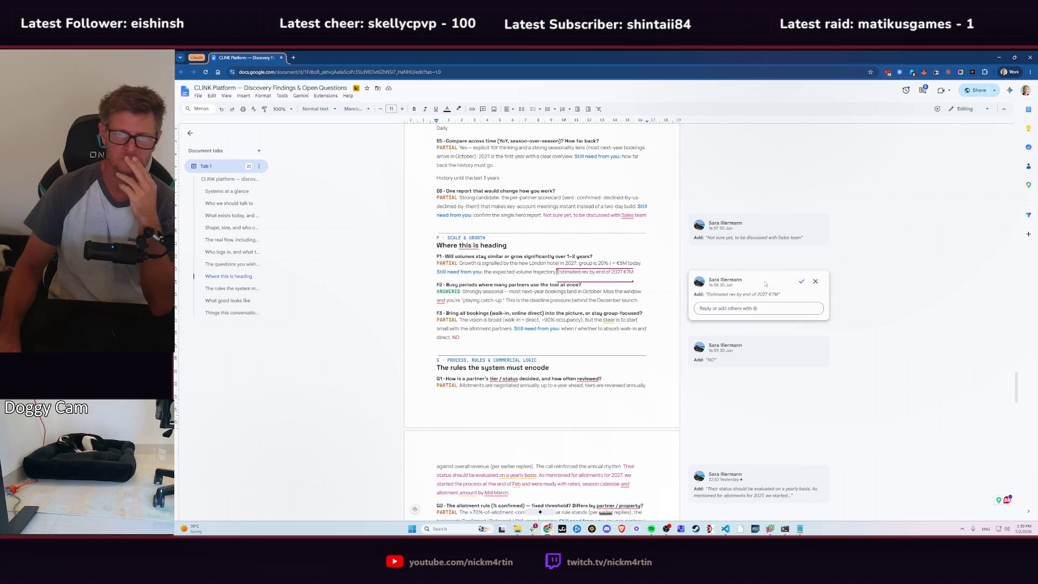
pyautogui.click(802, 281)
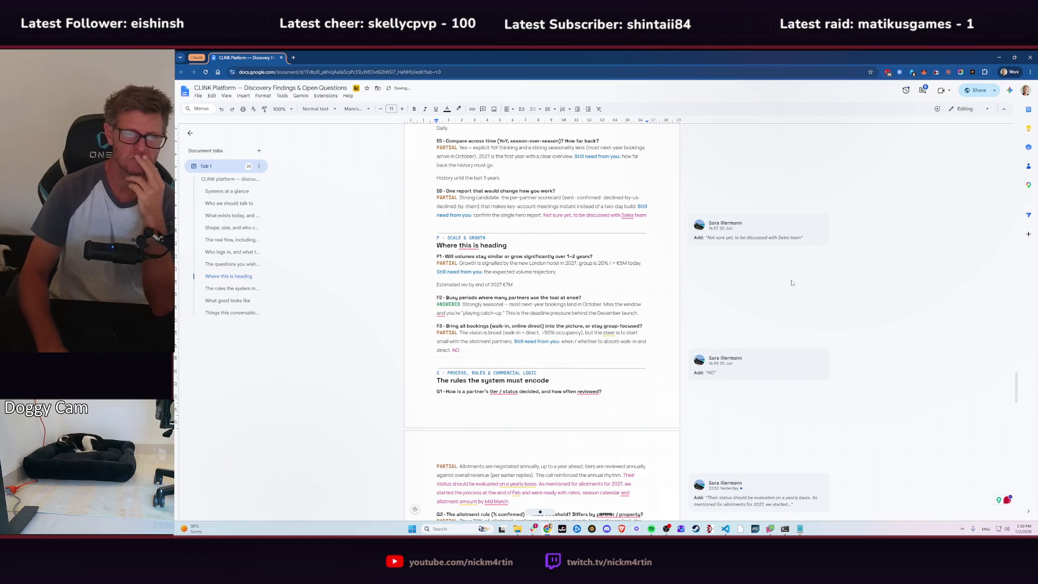
# - Resolve the reviewer comment on F3's 'NO' answer
pyautogui.scroll(-1, 596, 307)
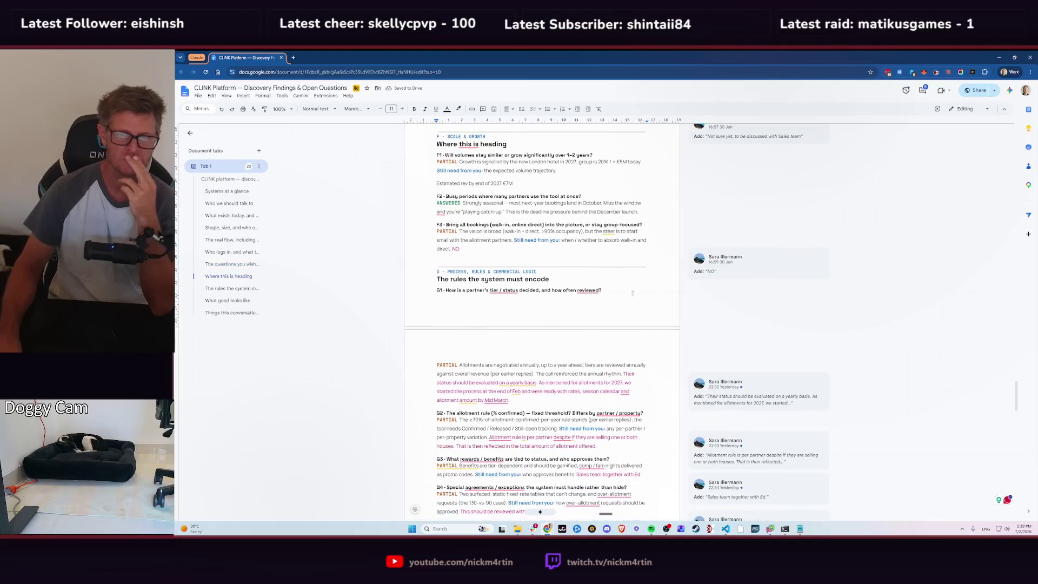
pyautogui.scroll(-1, 597, 308)
pyautogui.click(699, 267)
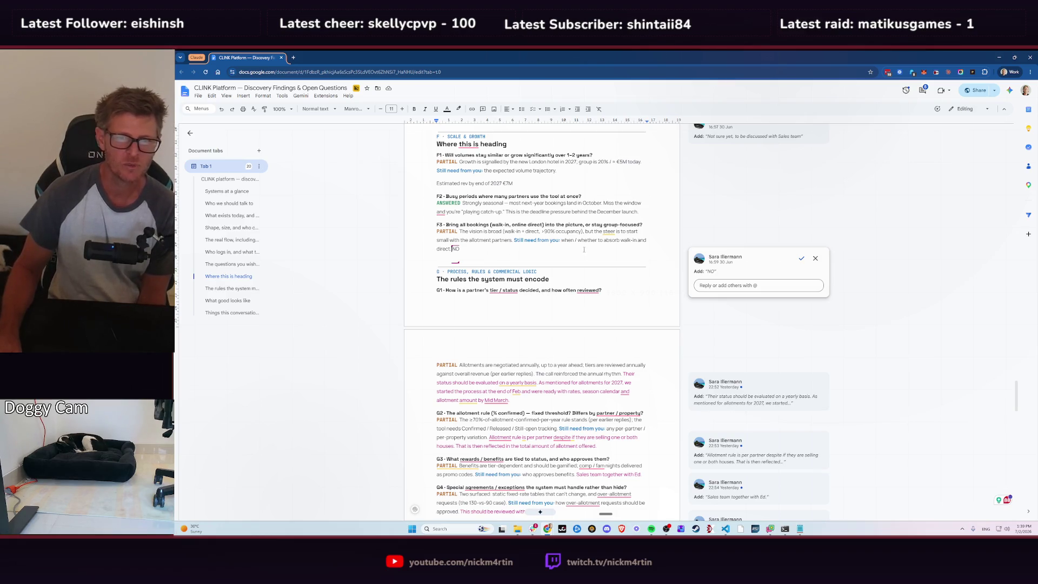
pyautogui.click(801, 258)
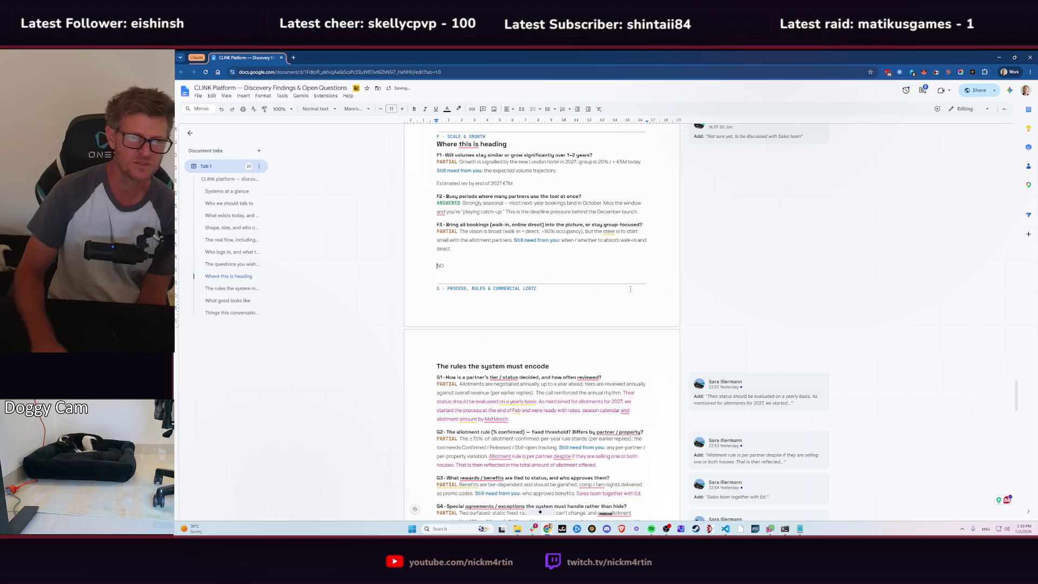
pyautogui.scroll(-3, 587, 294)
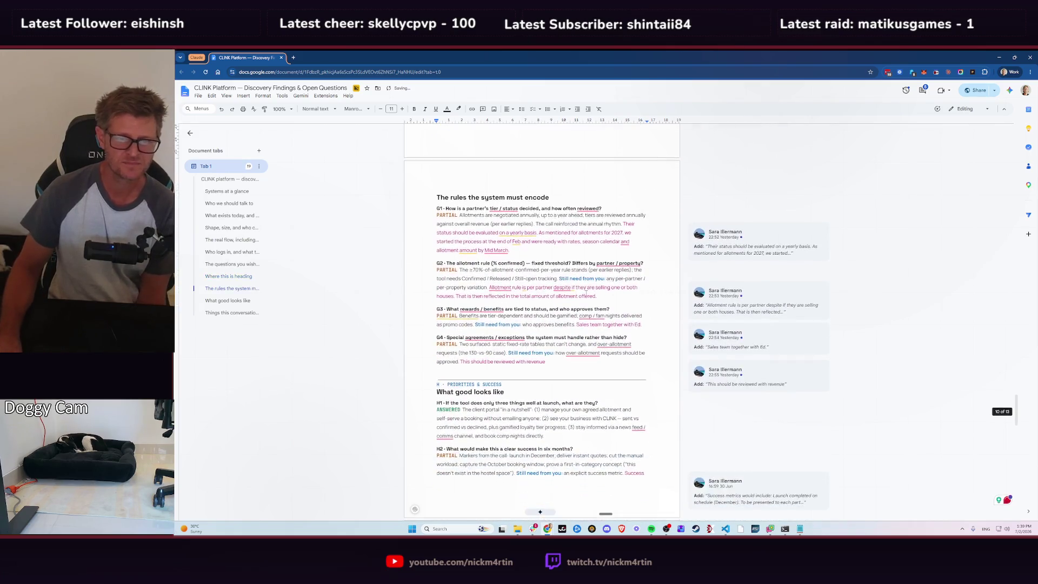
# - Resolve the G1 comment and start 'Their status should be evaluated on a yearly basis' as a new paragraph
pyautogui.scroll(-1, 587, 295)
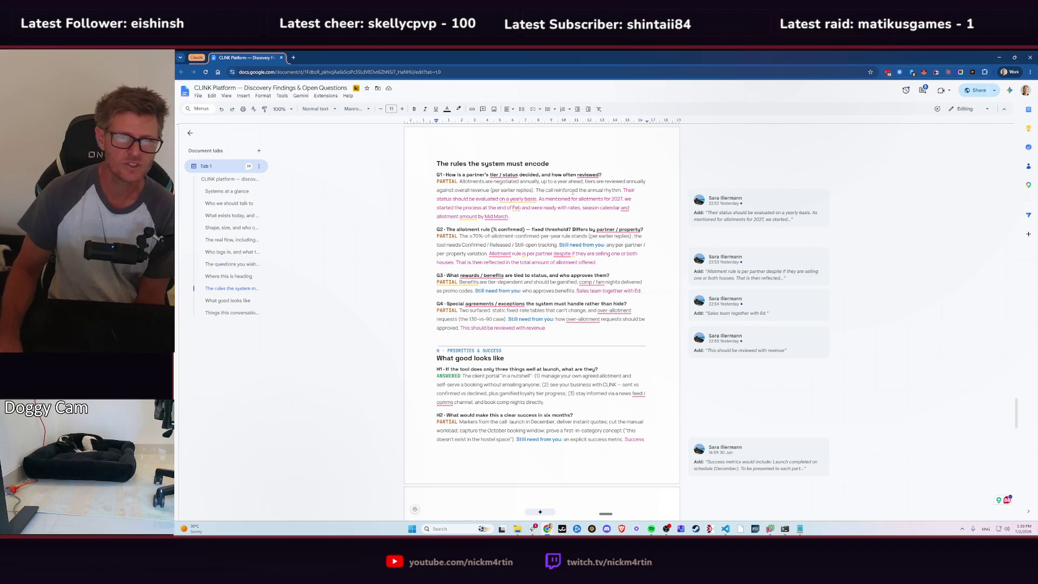
pyautogui.click(771, 199)
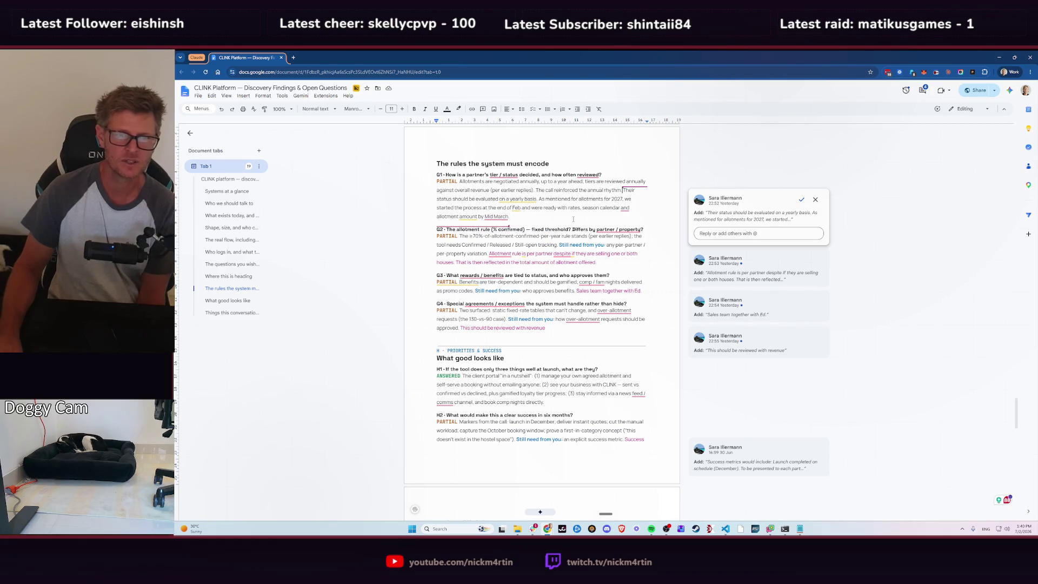
pyautogui.click(802, 200)
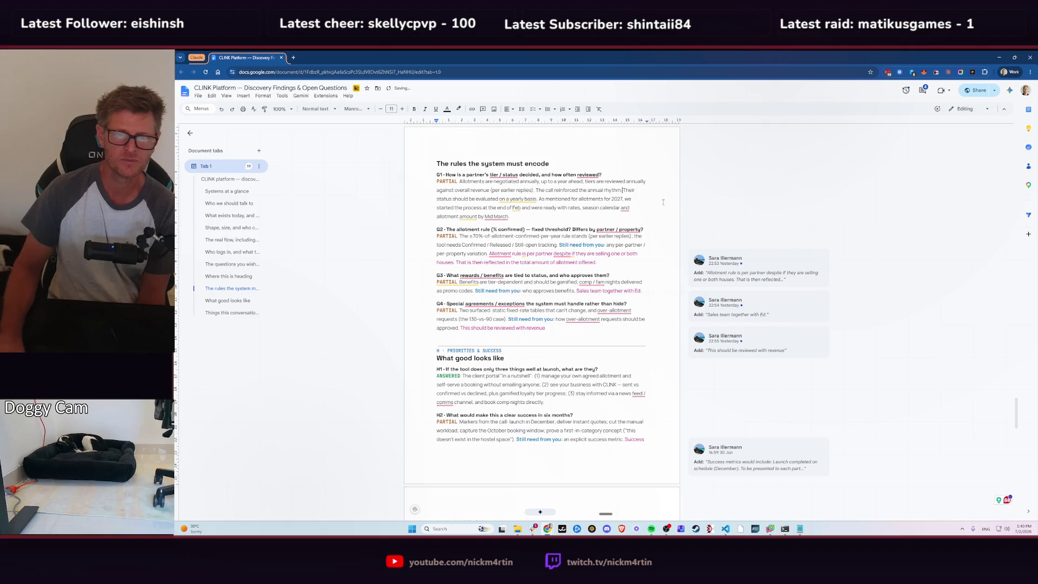
pyautogui.press('Return')
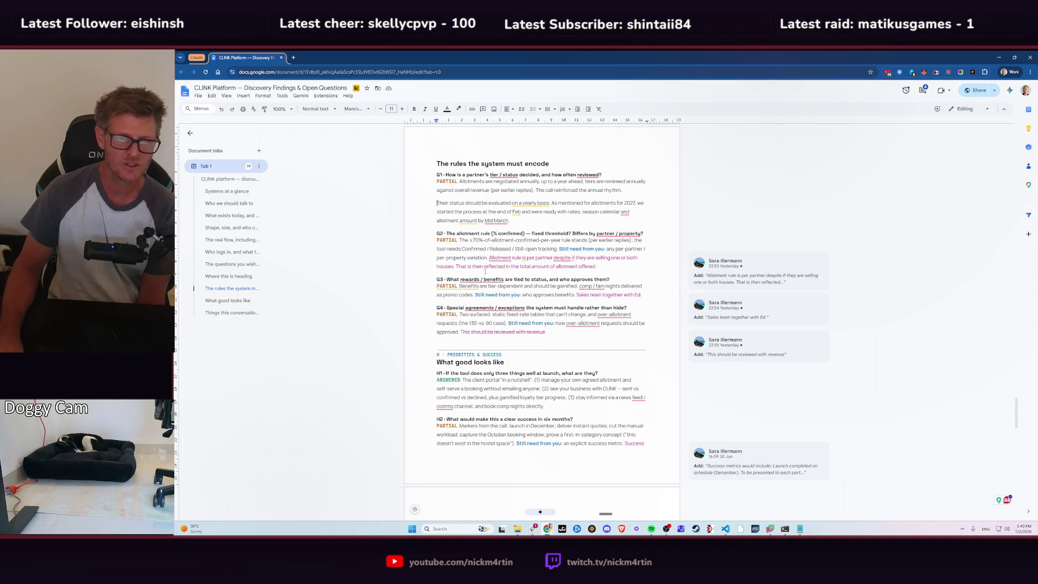
# - Resolve the Allotment rule comment and accept G3's suggestion that the sales team approves benefits
pyautogui.click(636, 258)
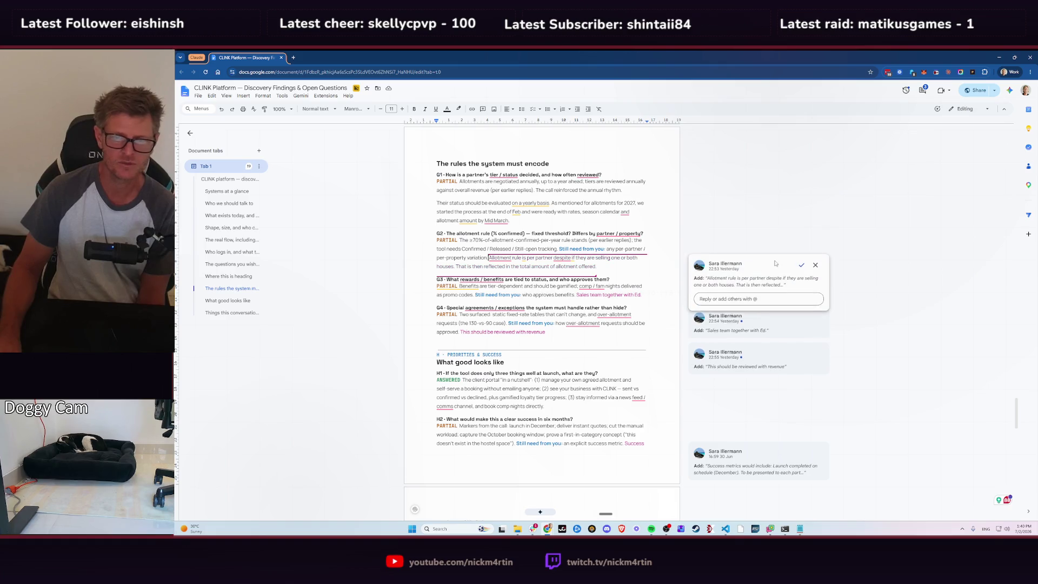
pyautogui.click(801, 267)
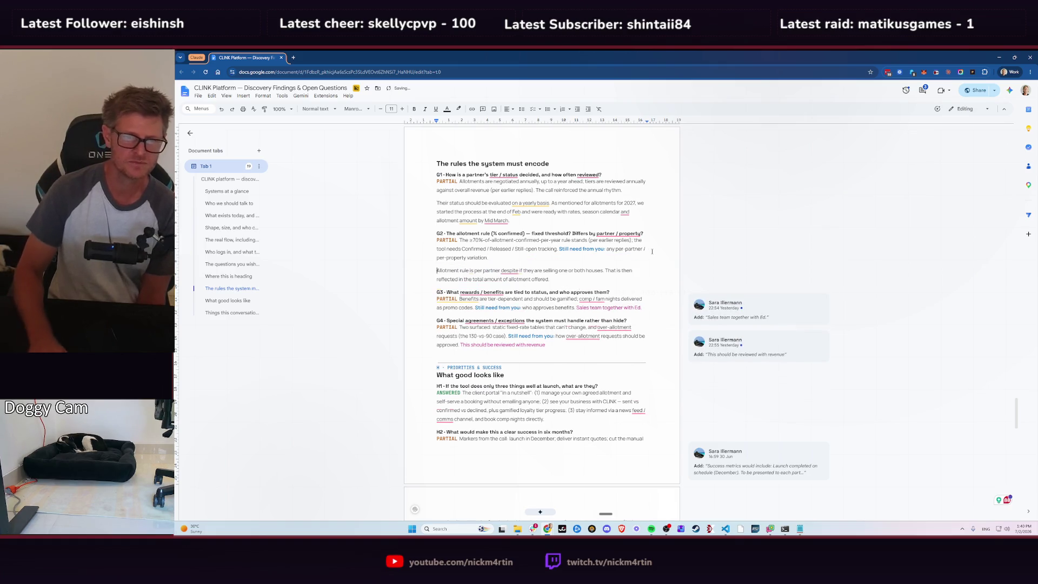
pyautogui.scroll(-1, 737, 307)
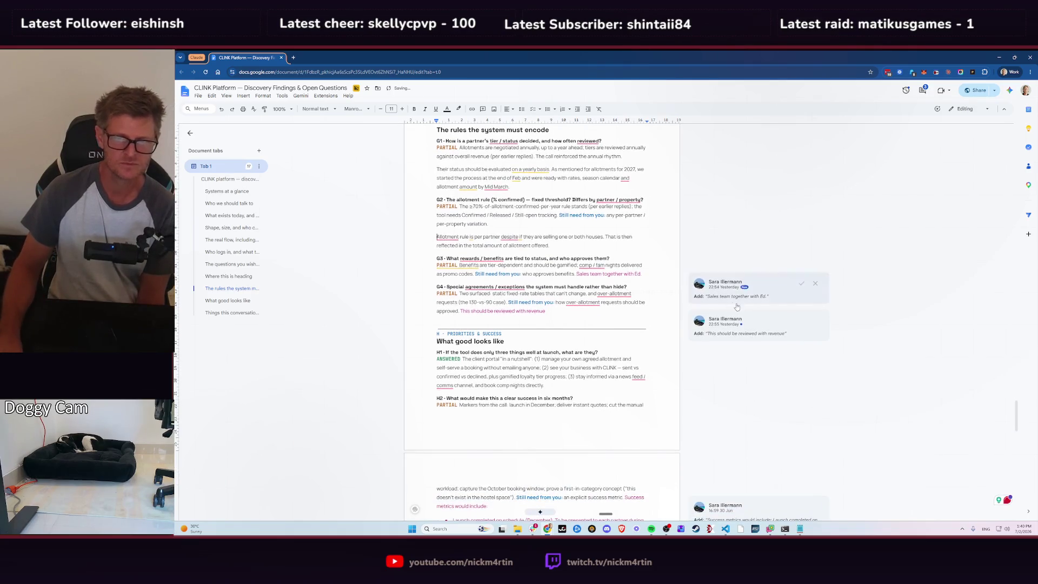
pyautogui.click(655, 273)
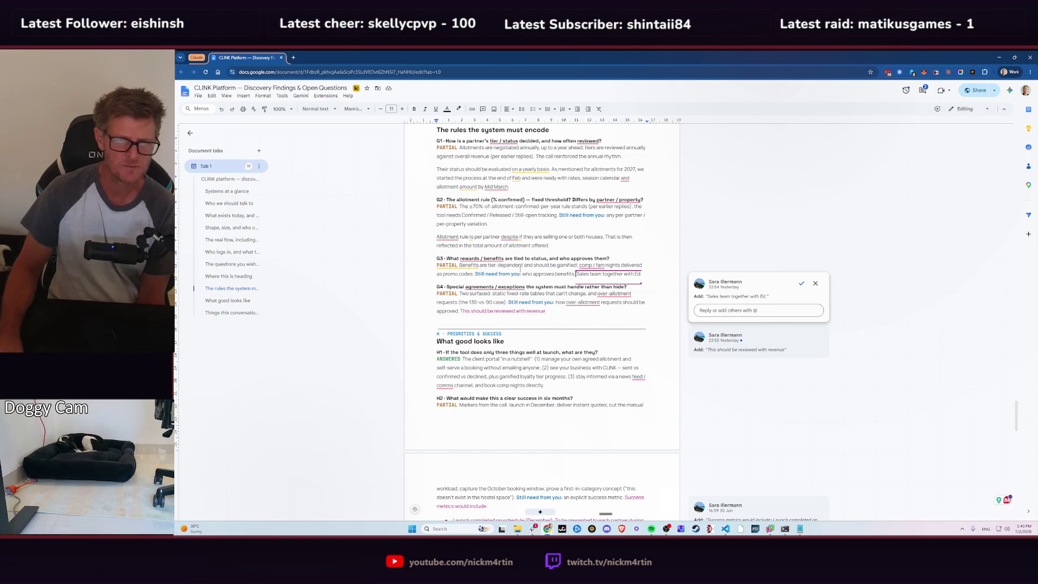
pyautogui.click(801, 282)
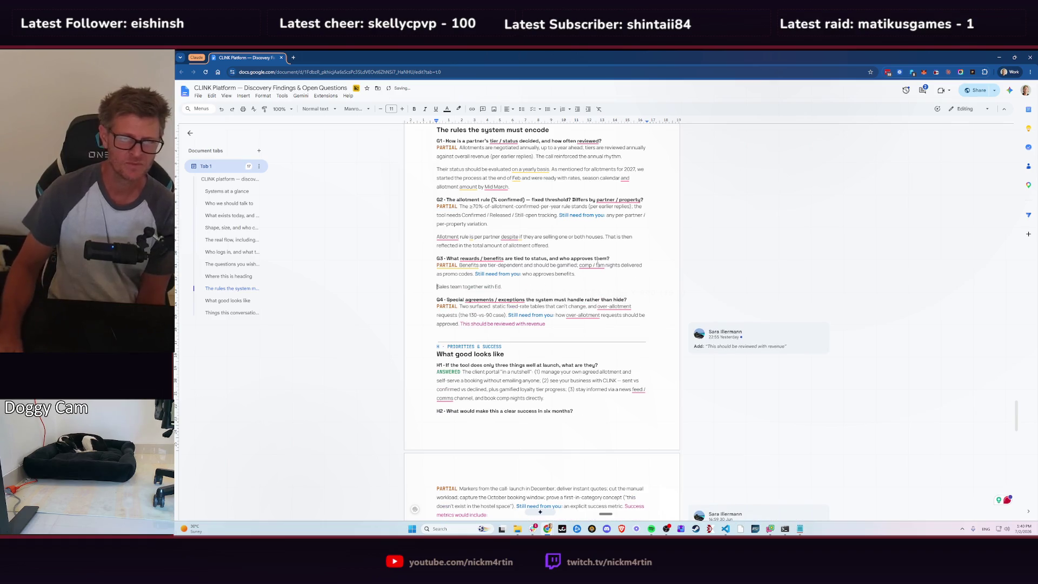
# - Accept G4's 'This should be reviewed with revenue' suggestion and put it in its own paragraph
pyautogui.scroll(-1, 735, 300)
pyautogui.click(777, 307)
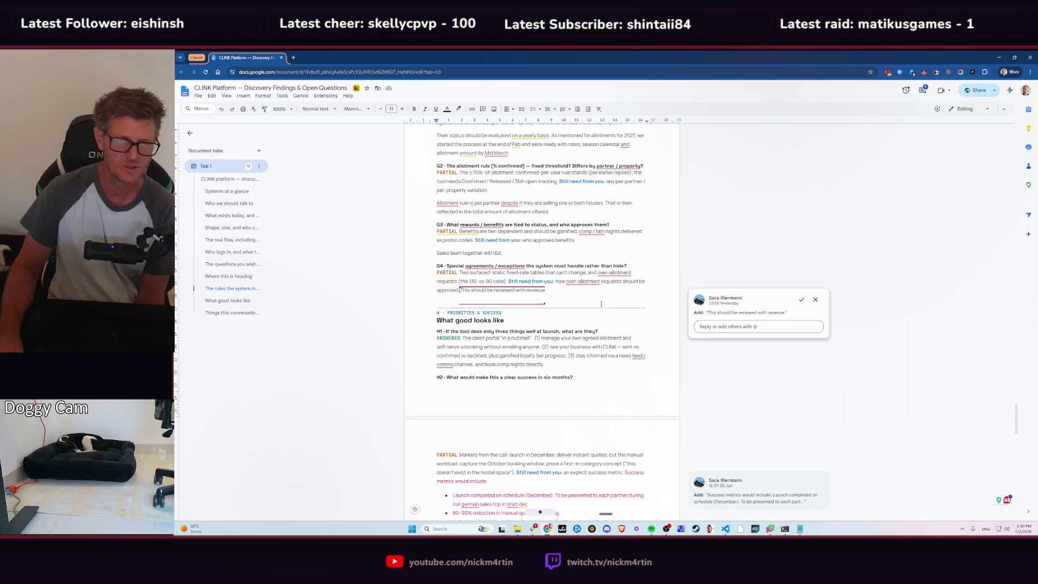
pyautogui.click(802, 299)
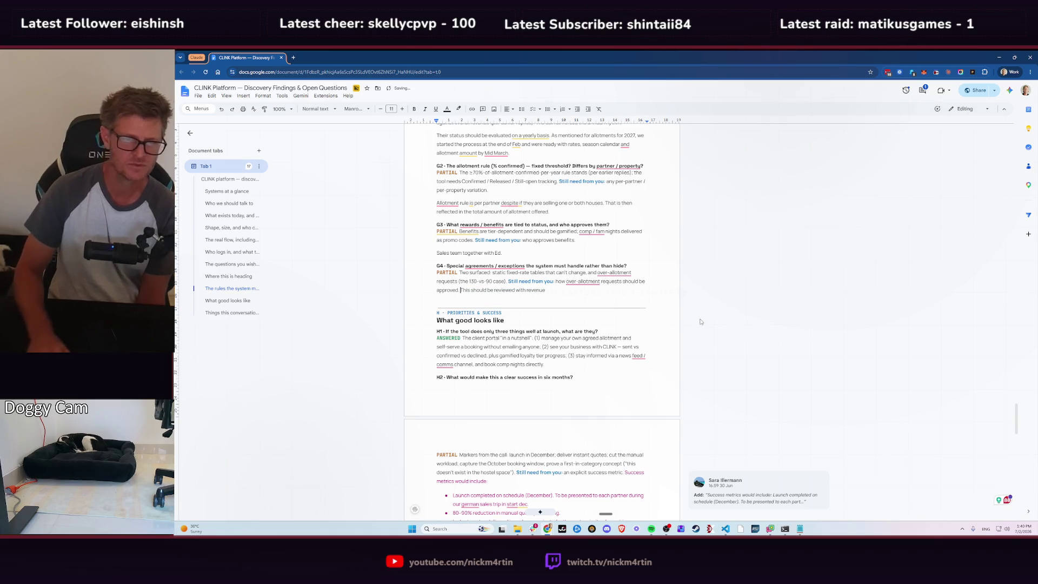
pyautogui.press('Return')
pyautogui.press('Return')
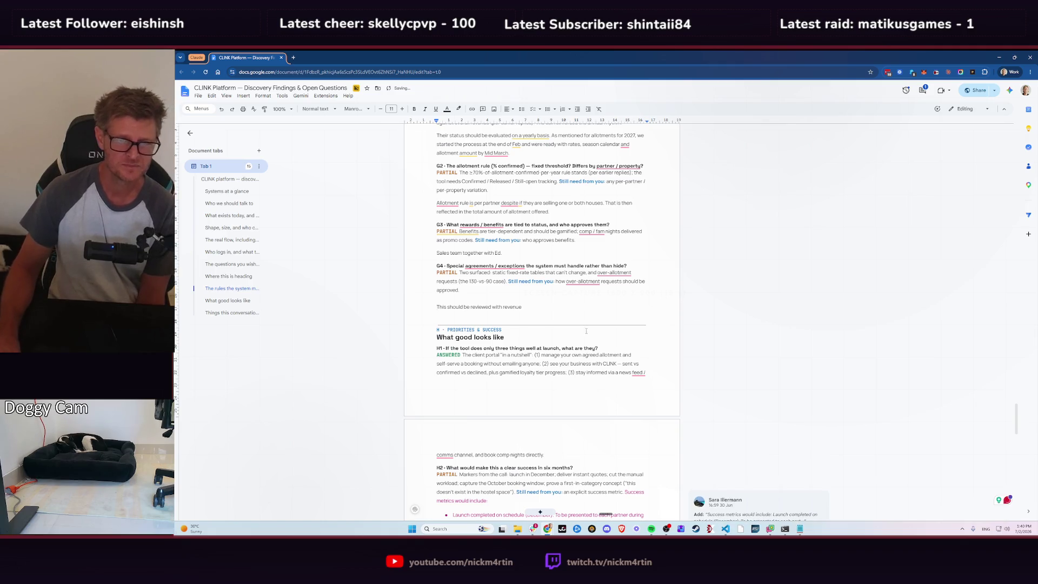
# - Accept the H2 success-metrics suggestion (December launch, 80–90% less manual quoting, sub-minute quotes) as a new paragraph
pyautogui.scroll(-2, 599, 273)
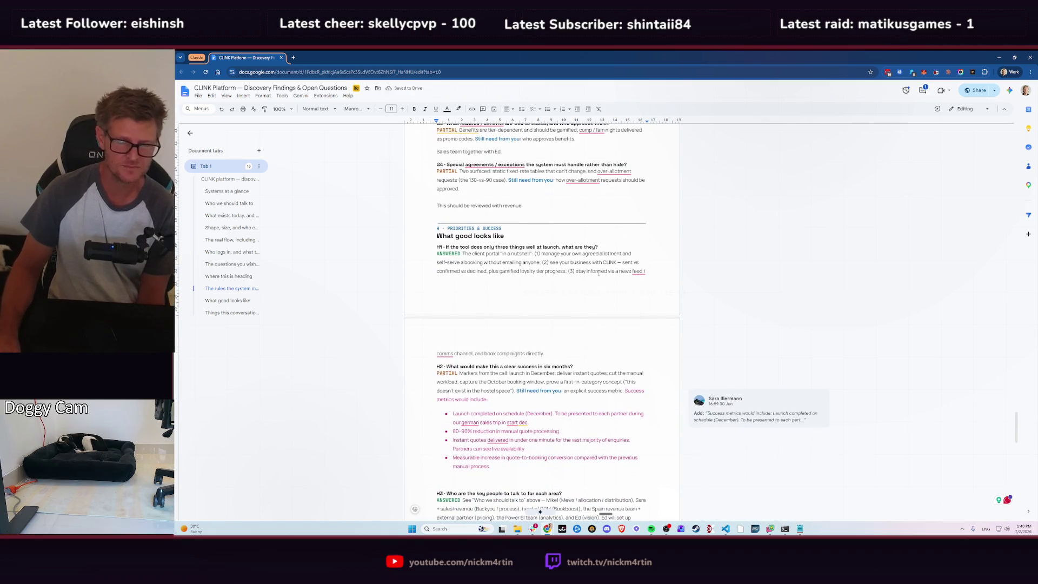
pyautogui.scroll(-2, 617, 205)
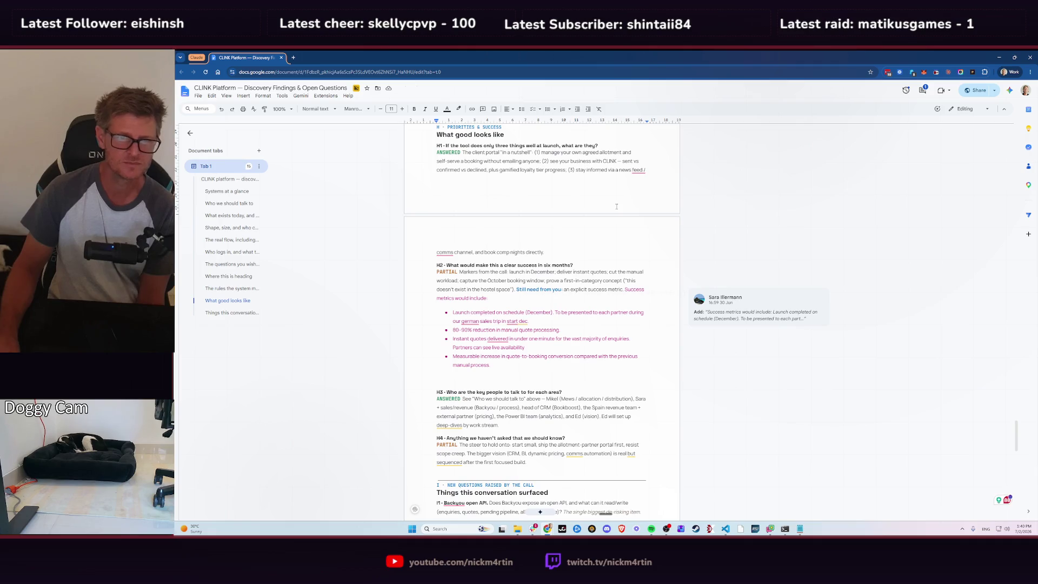
pyautogui.scroll(-2, 616, 206)
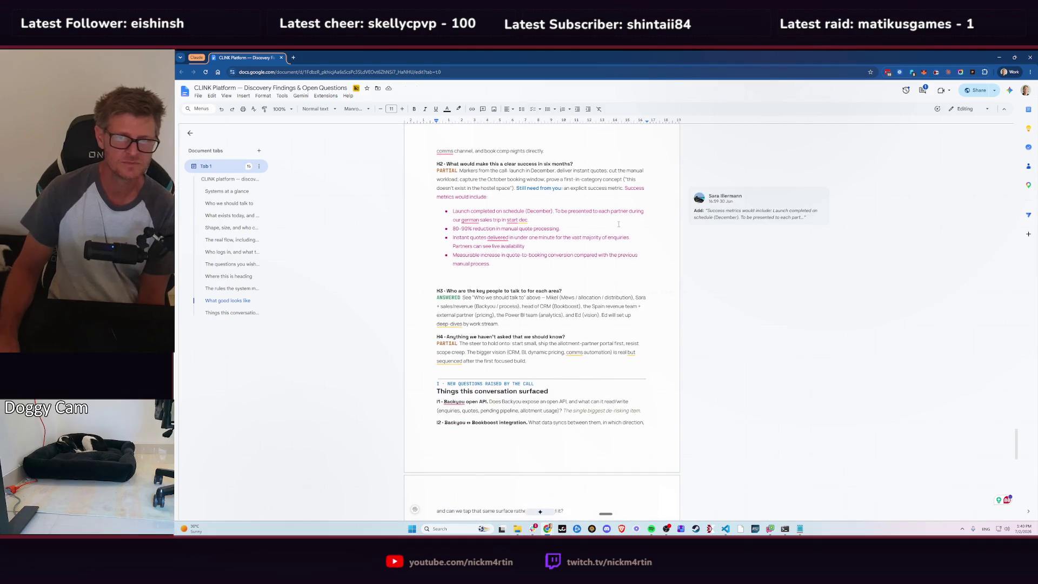
pyautogui.scroll(-3, 593, 201)
pyautogui.scroll(4, 542, 214)
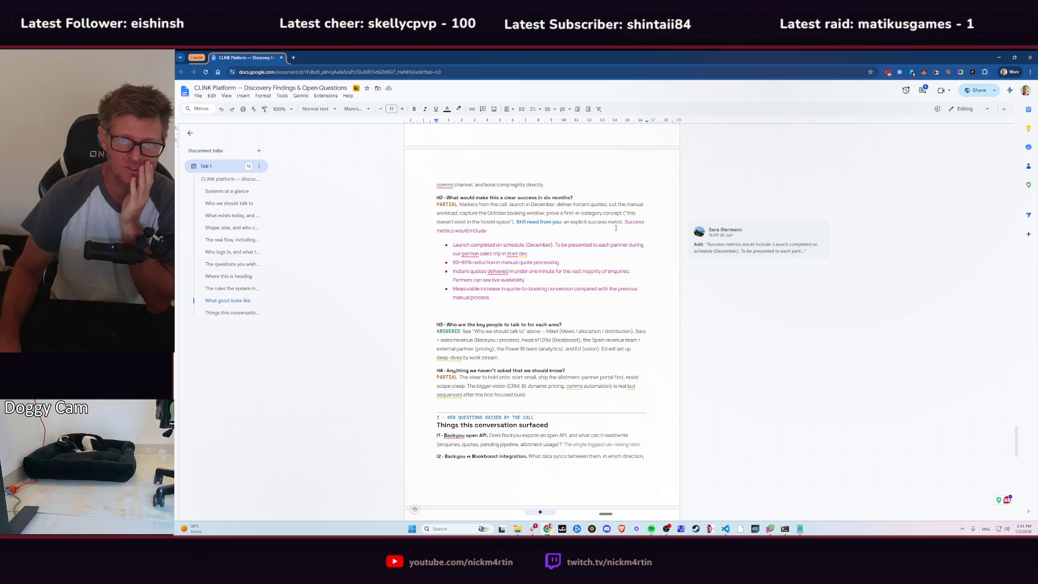
pyautogui.click(562, 261)
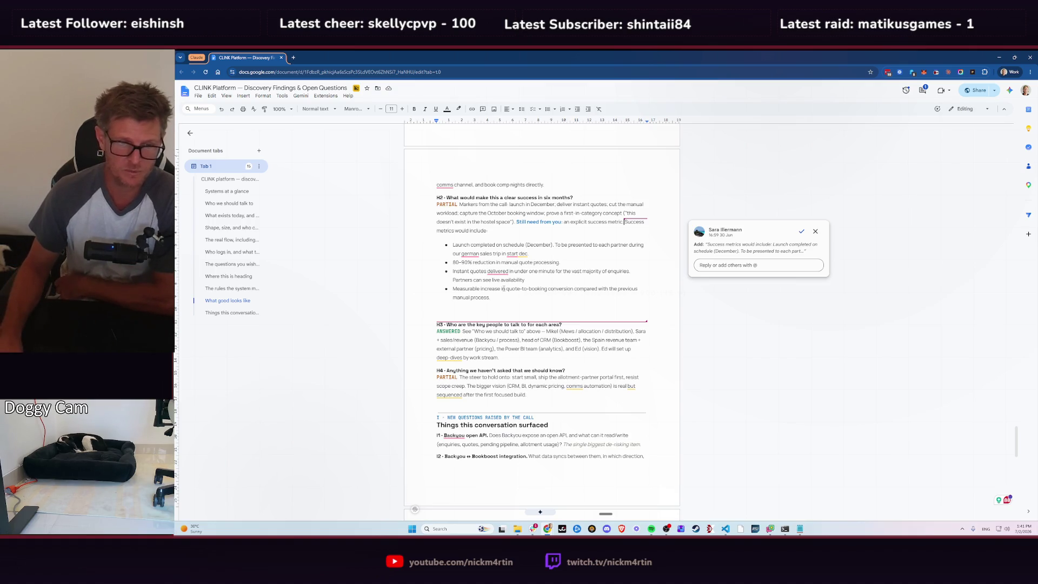
pyautogui.click(802, 231)
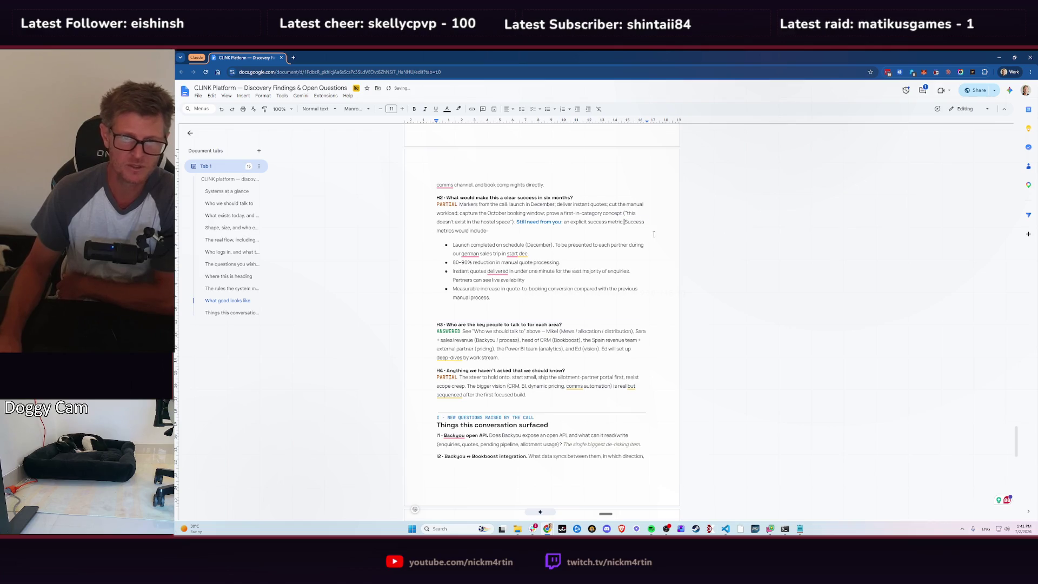
pyautogui.press('Return')
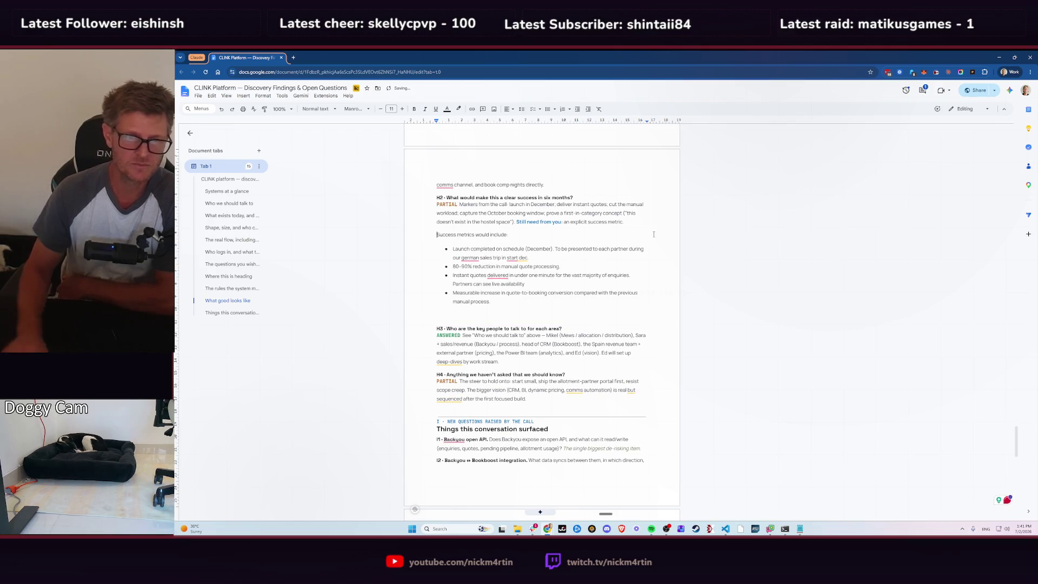
pyautogui.scroll(-1, 595, 270)
pyautogui.scroll(-1, 568, 287)
pyautogui.scroll(-2, 558, 295)
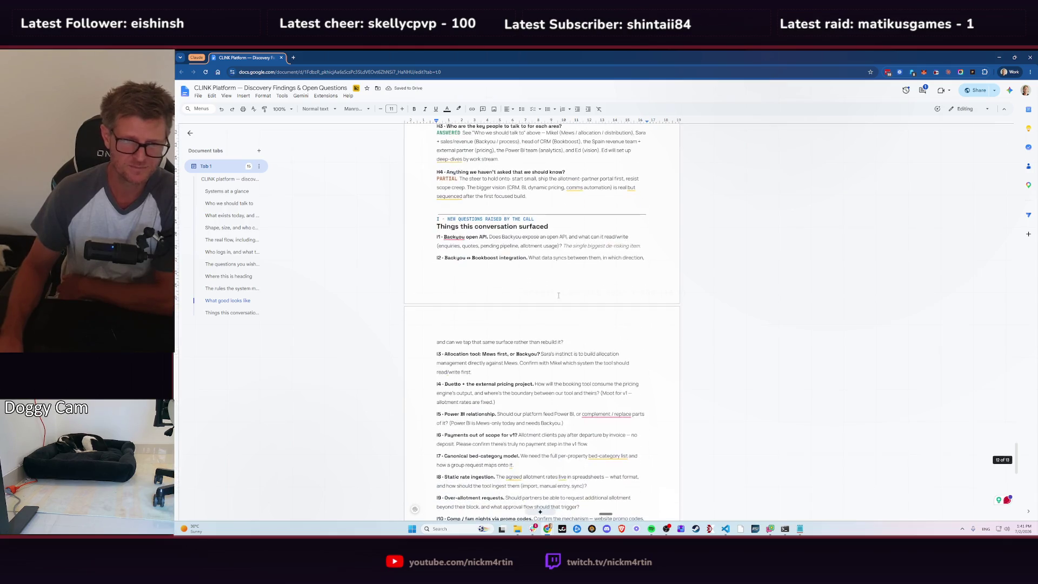
# - Accept the suggested answer on item 1 of the 'What we most need back from you' list as its own line
pyautogui.scroll(-3, 602, 291)
pyautogui.scroll(-4, 603, 291)
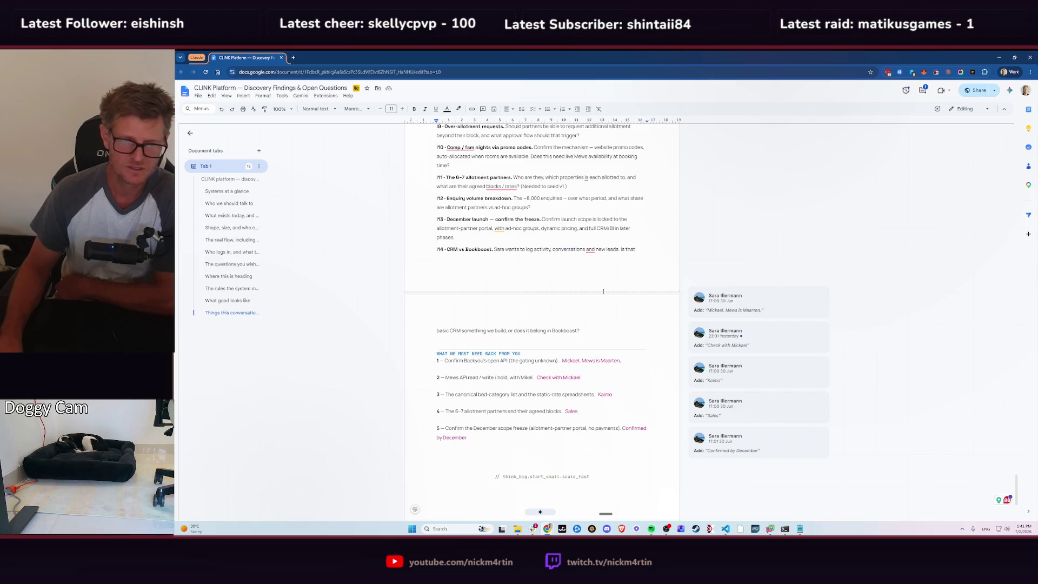
pyautogui.scroll(-1, 603, 291)
pyautogui.scroll(-1, 603, 292)
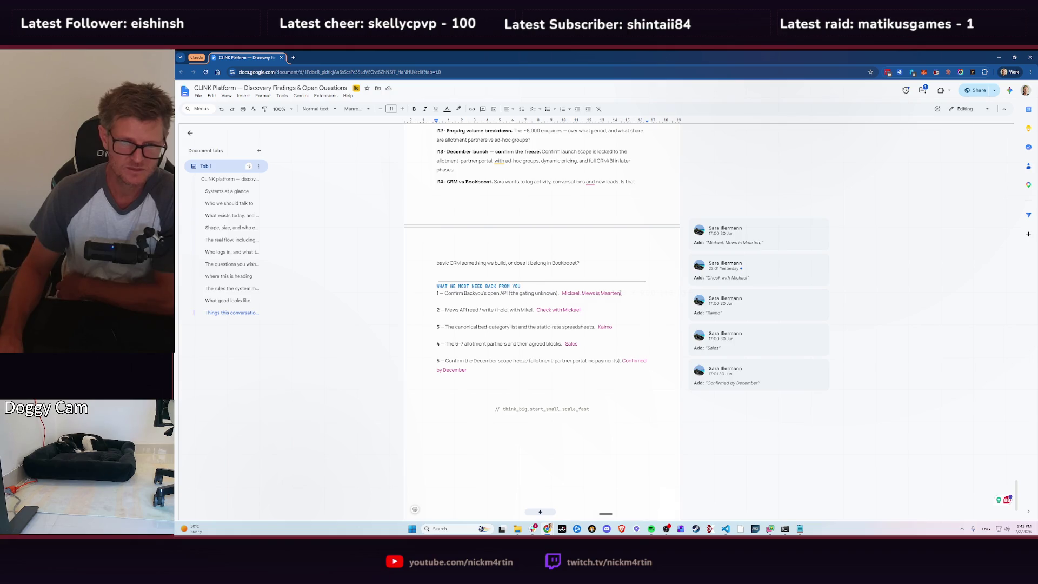
pyautogui.click(765, 235)
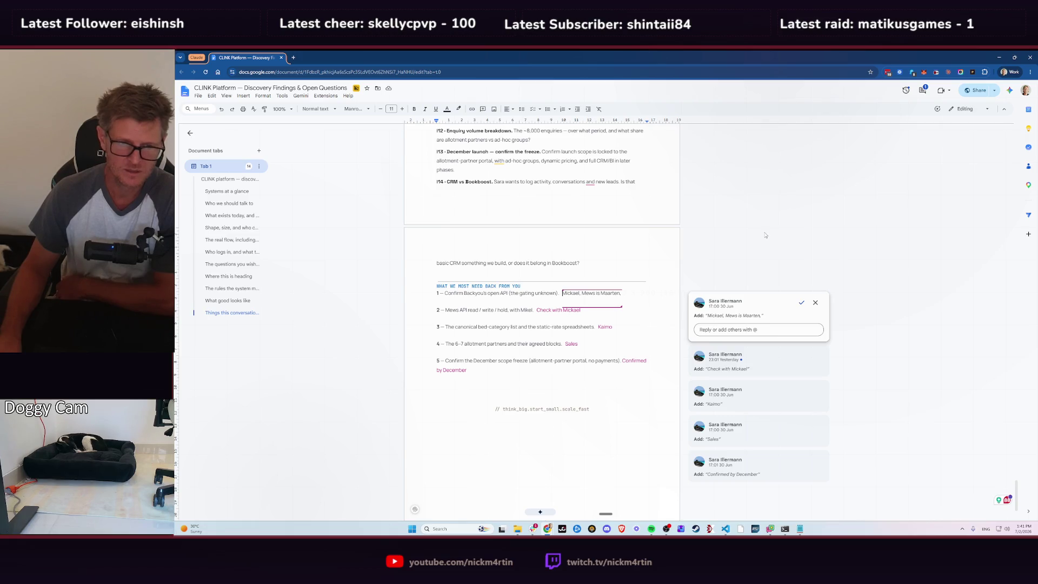
pyautogui.click(801, 303)
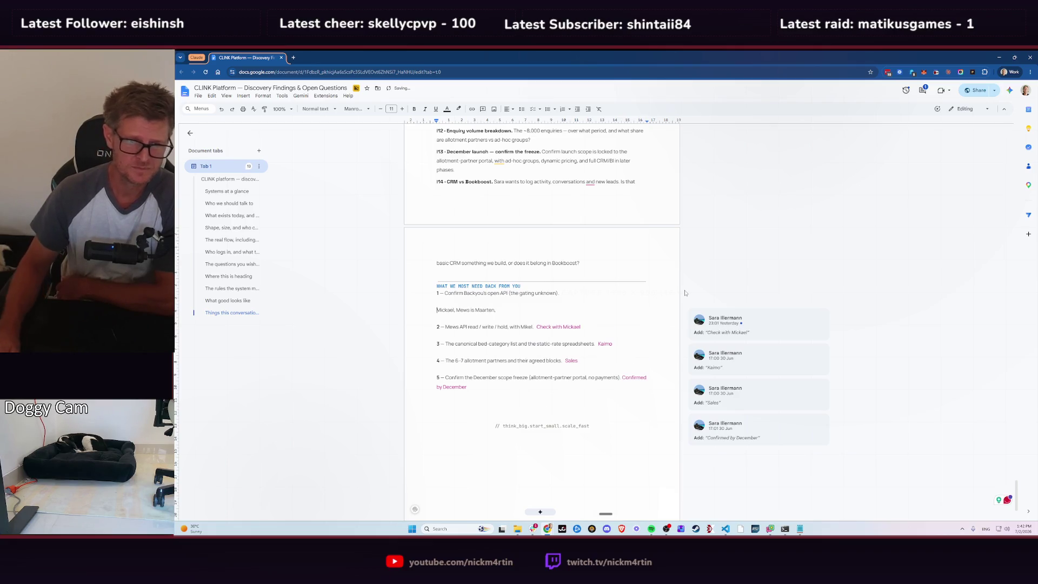
# - Leave item 3's suggestion pending after undoing its acceptance, and accept item 5's 'Confirmed by December'
pyautogui.click(582, 325)
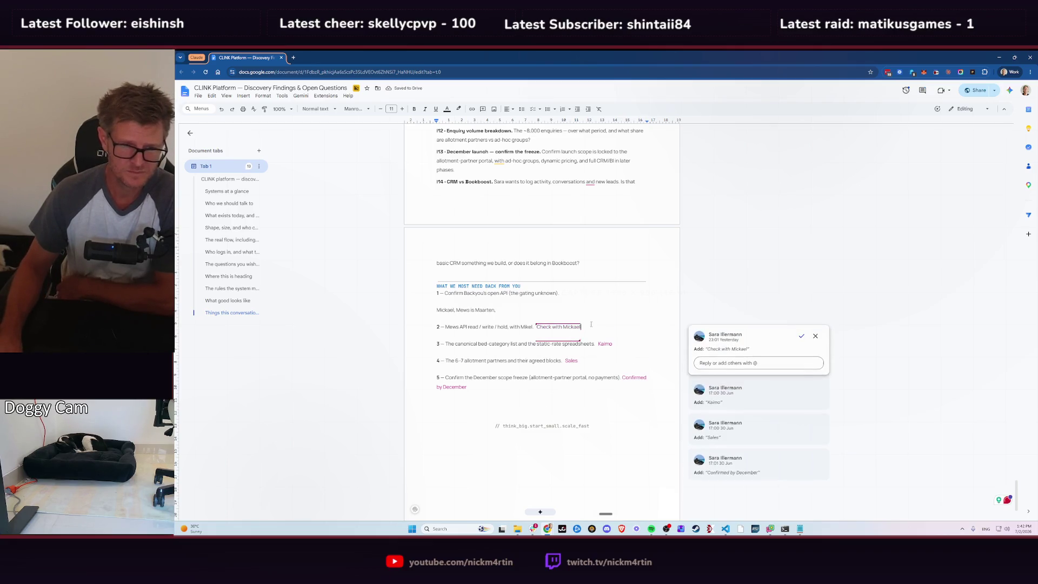
pyautogui.click(616, 343)
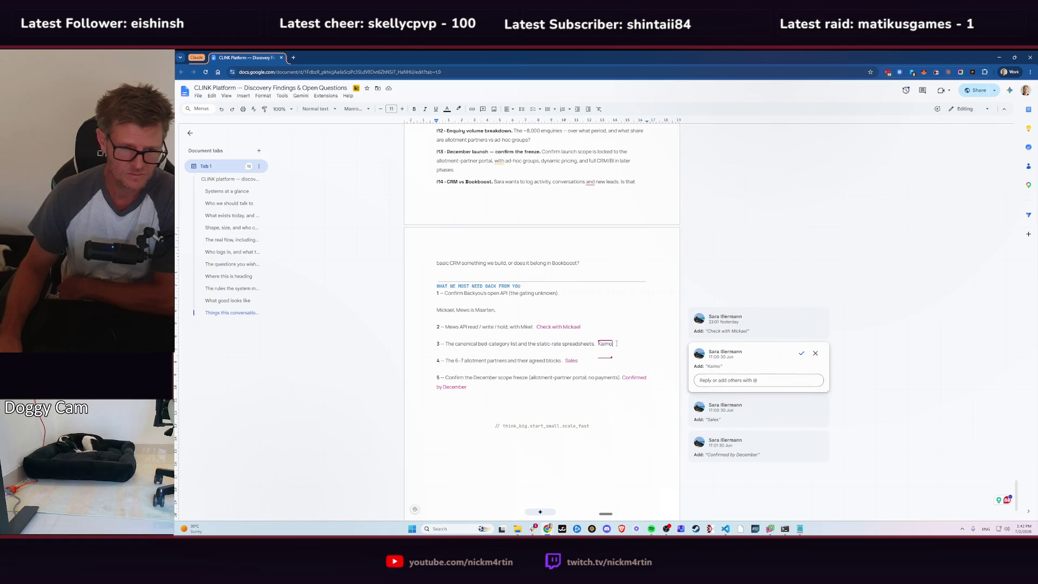
pyautogui.click(613, 325)
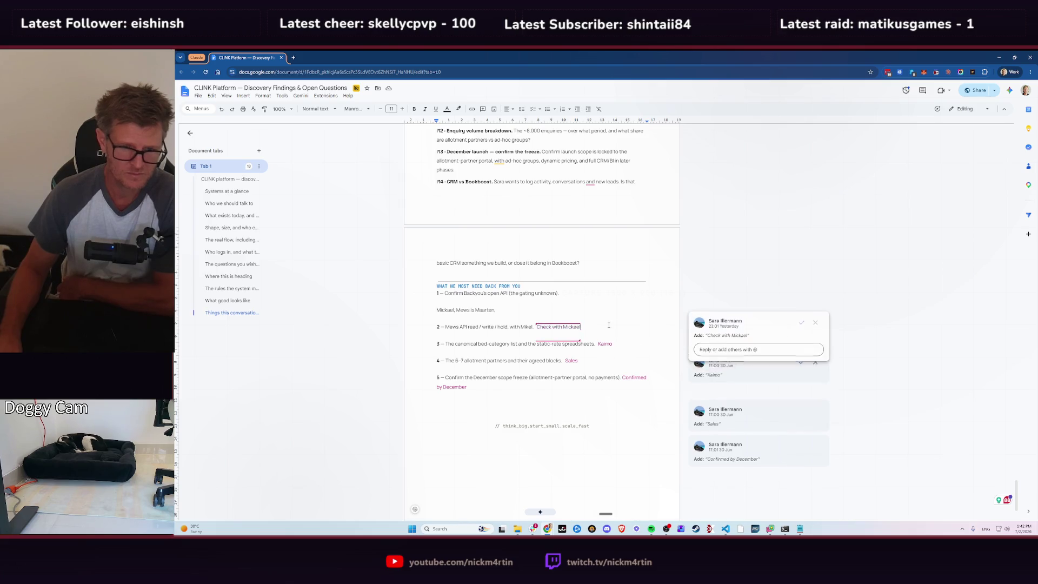
pyautogui.click(606, 344)
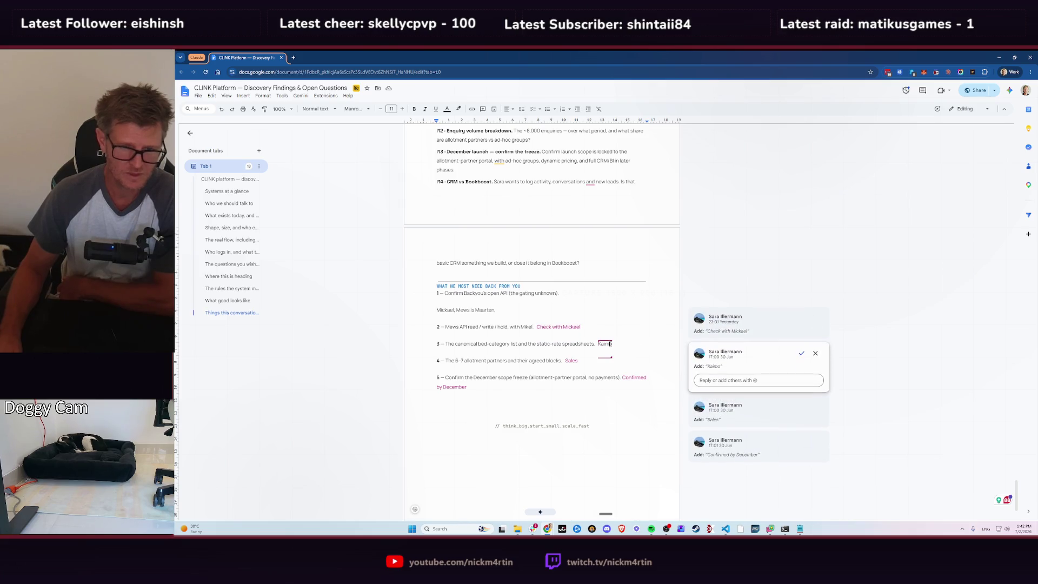
pyautogui.click(802, 353)
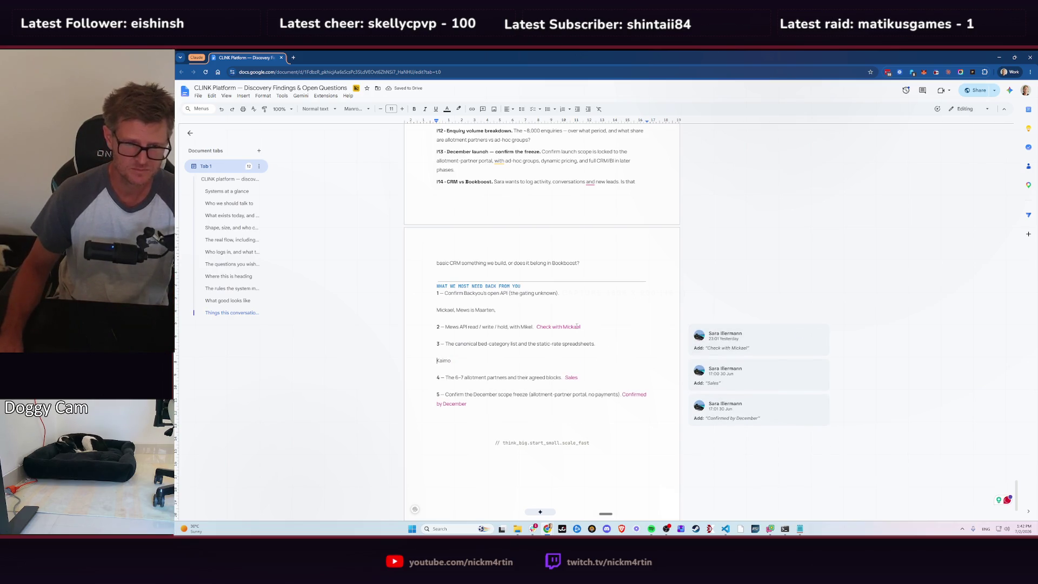
pyautogui.hotkey('ctrl', 'z')
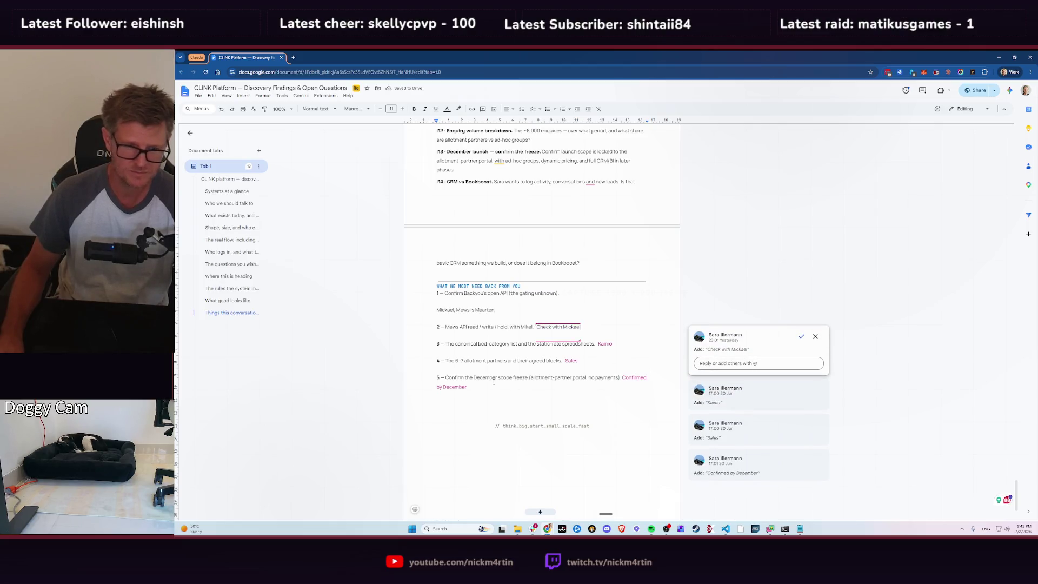
pyautogui.click(641, 378)
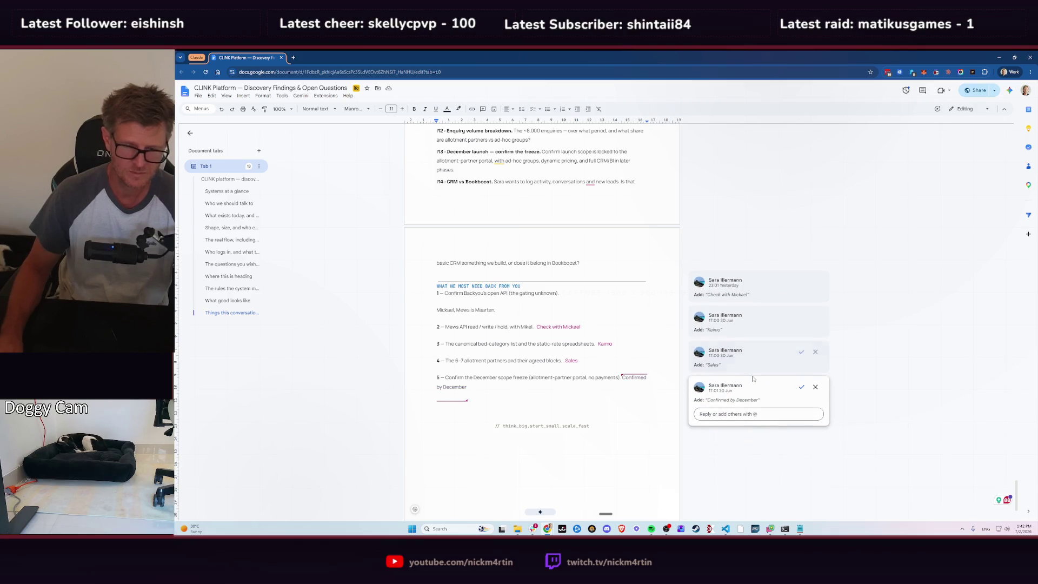
pyautogui.click(801, 388)
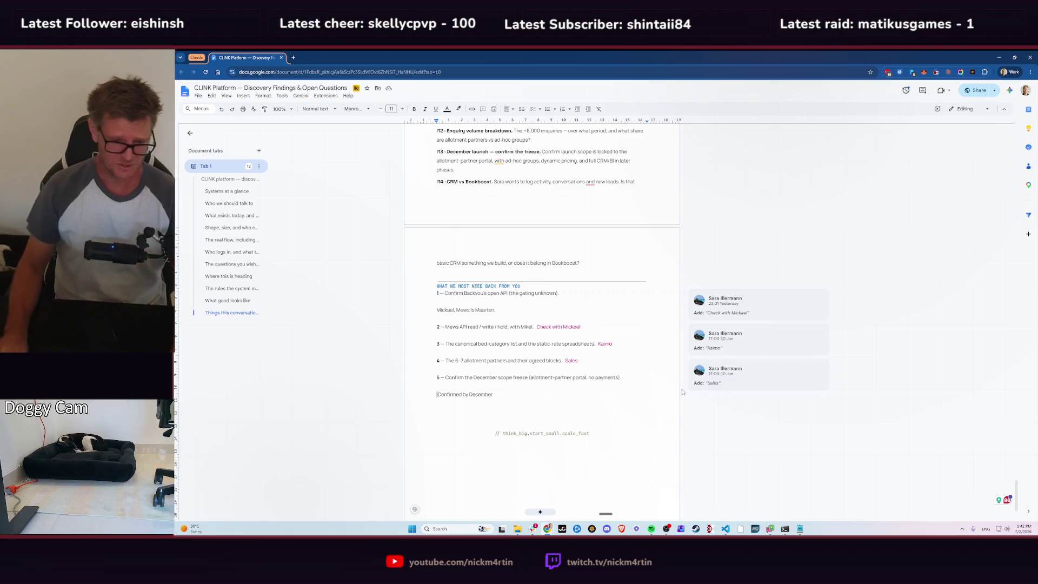
# - Scroll back up the findings document, reopening its tab after closing it by accident
pyautogui.scroll(4, 615, 359)
pyautogui.scroll(5, 615, 360)
pyautogui.scroll(5, 615, 359)
pyautogui.scroll(5, 606, 313)
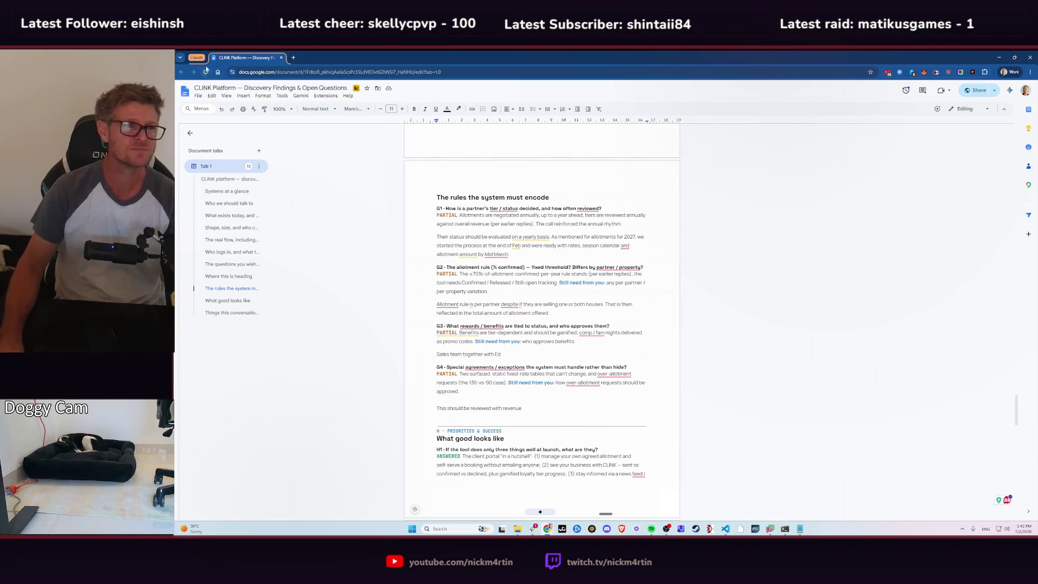
pyautogui.click(281, 58)
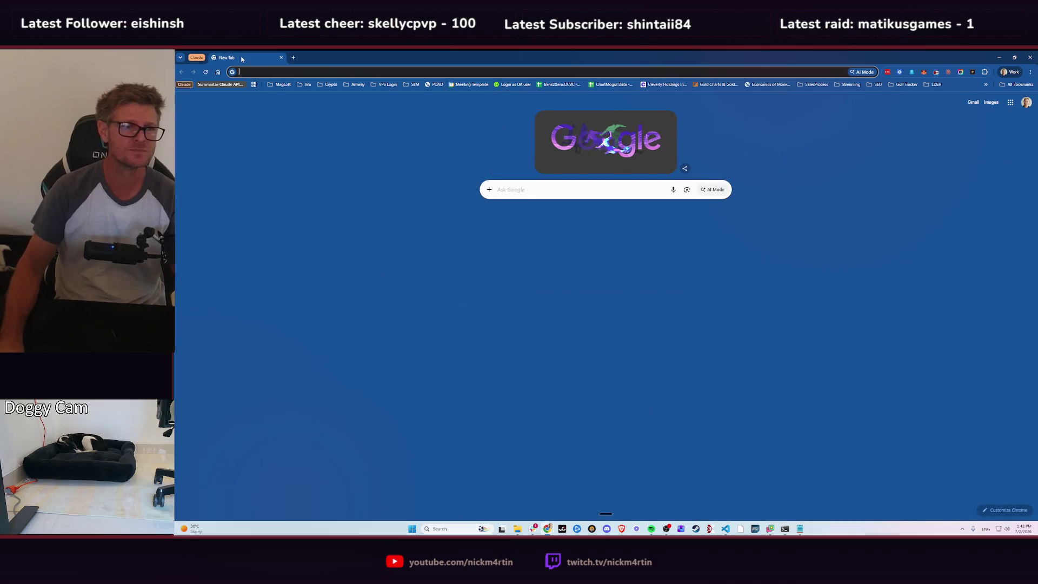
pyautogui.hotkey('ctrl', 'shift', 't')
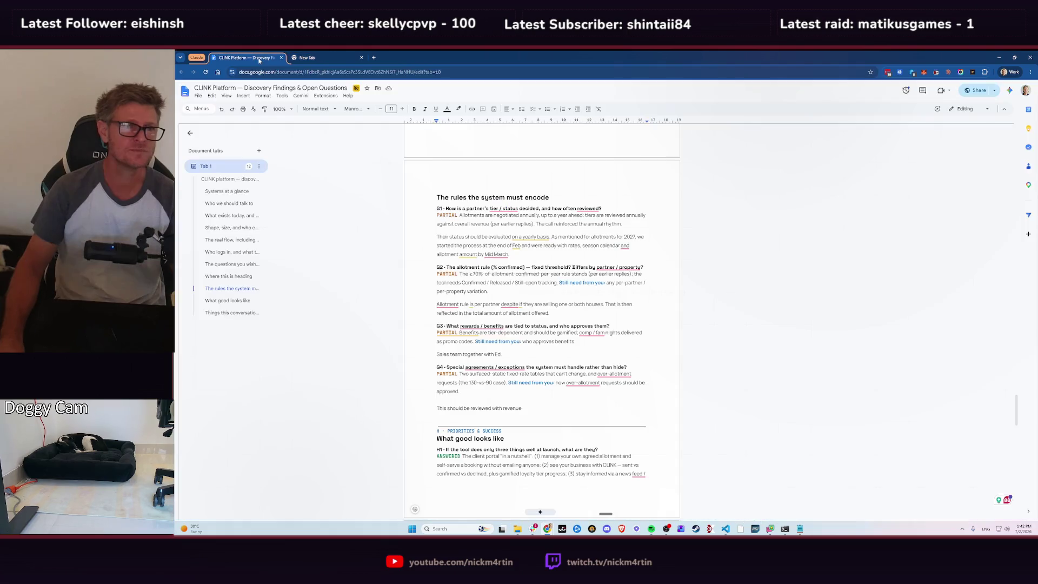
# - Scroll further up through the updated document, then switch to the Claude Code terminal
pyautogui.scroll(6, 383, 169)
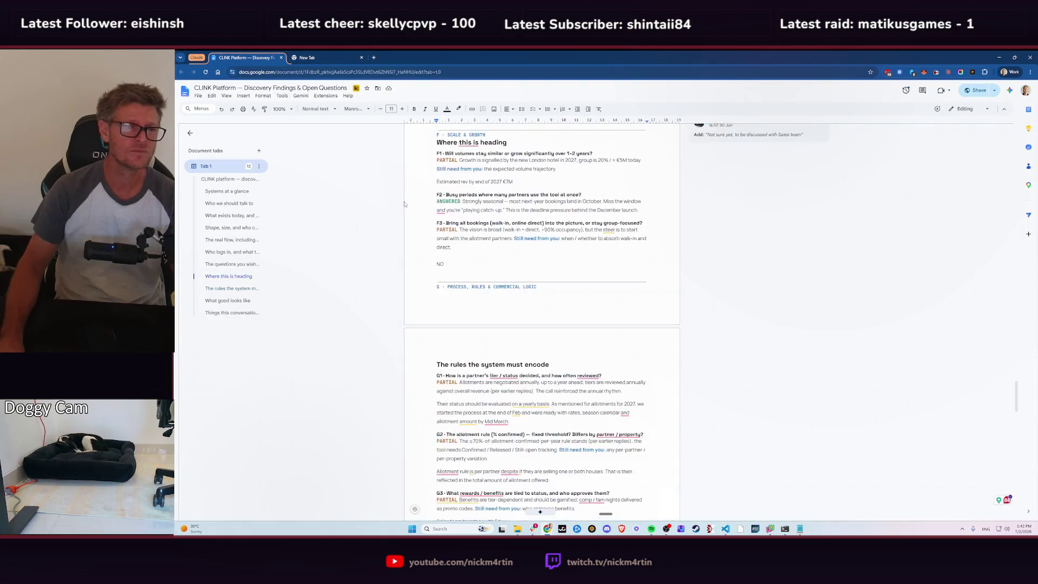
pyautogui.scroll(6, 401, 170)
pyautogui.scroll(6, 422, 173)
pyautogui.scroll(6, 438, 175)
pyautogui.scroll(3, 438, 176)
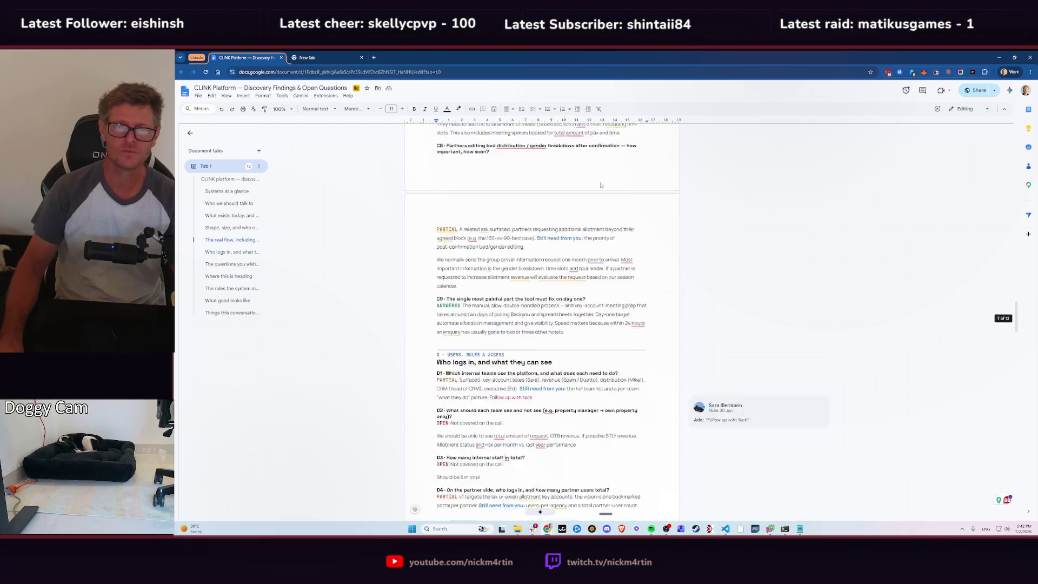
pyautogui.scroll(2, 438, 175)
pyautogui.hotkey('alt', 'Tab')
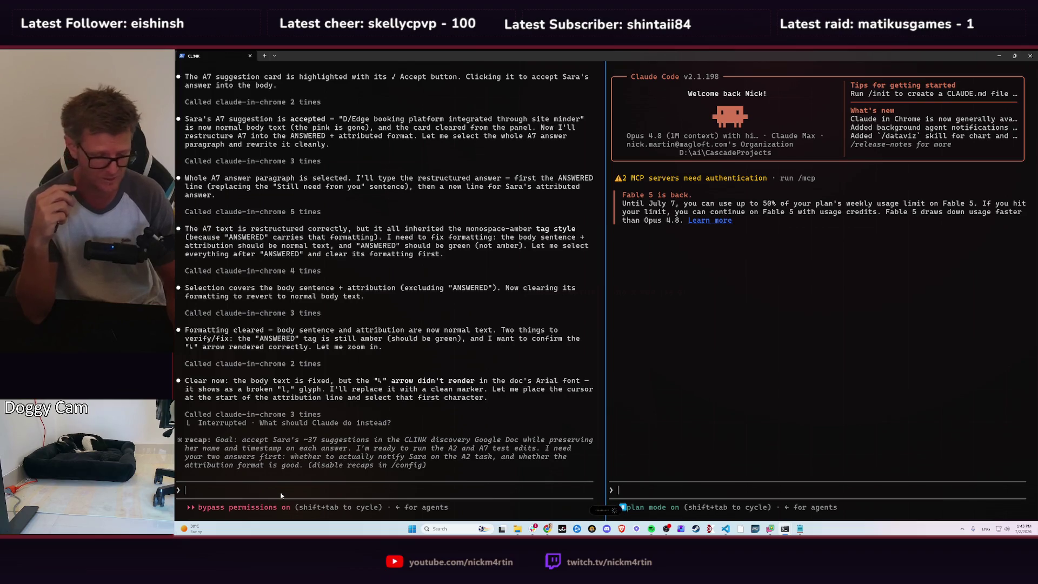
# - Copy the most recent dictated transcript from the Wispr Flow app
pyautogui.hotkey('alt', 'Tab')
pyautogui.hotkey('alt', 'Tab')
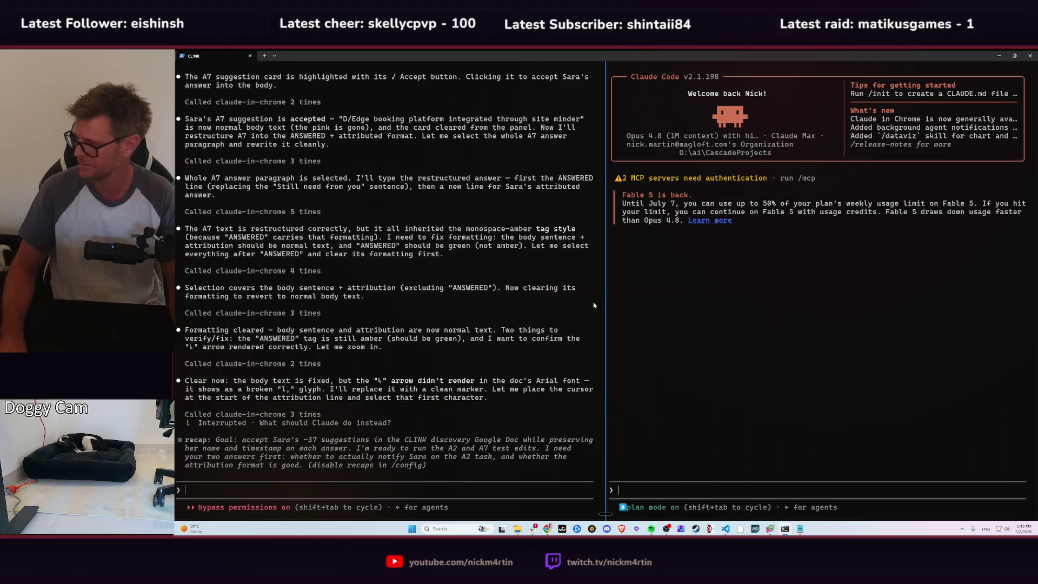
pyautogui.click(578, 314)
pyautogui.click(458, 529)
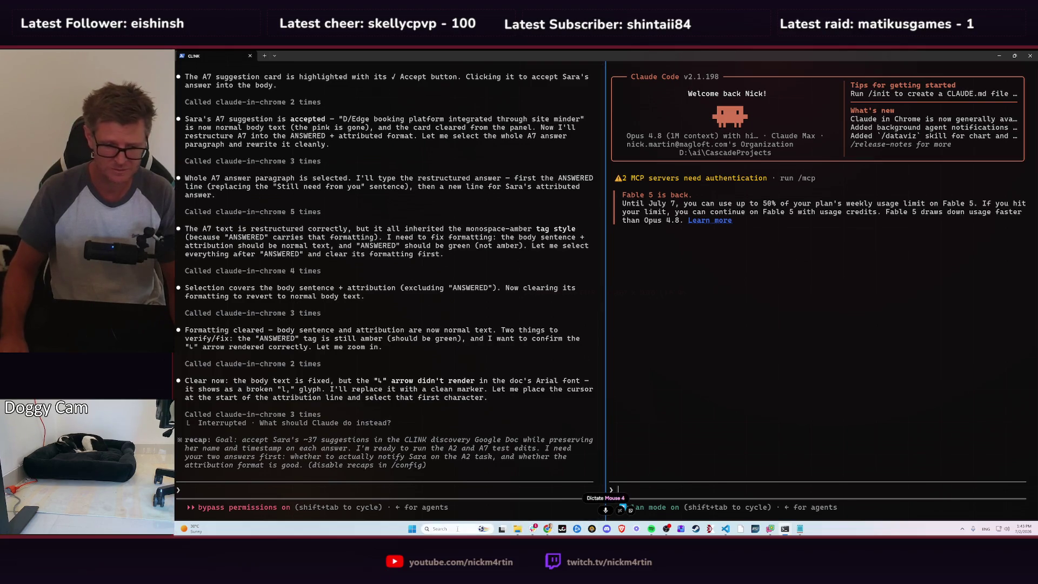
pyautogui.write('flow')
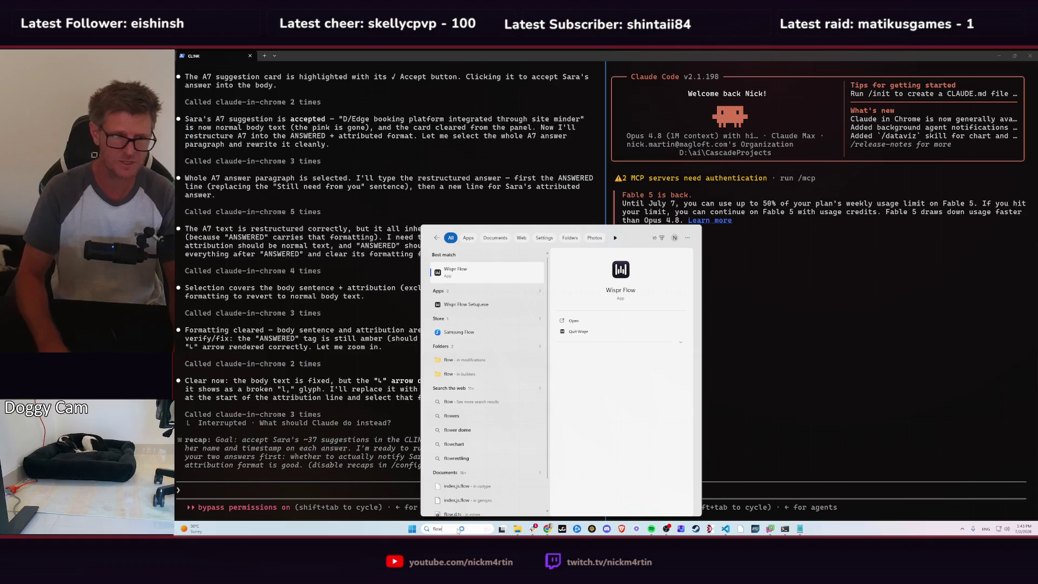
pyautogui.press('Return')
pyautogui.click(690, 218)
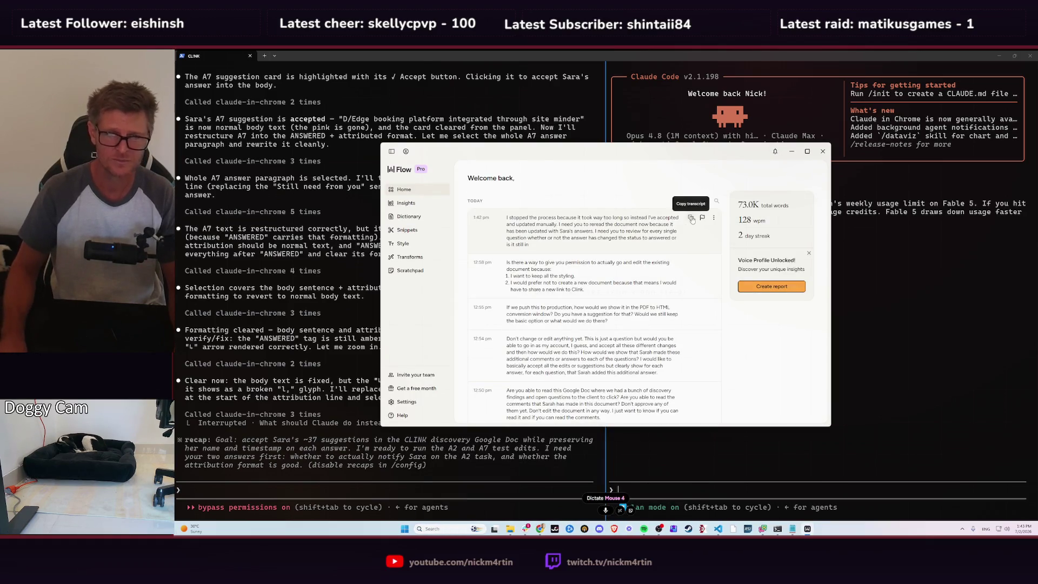
# - Paste the transcript into the left prompt, fix 'partial', add the new-status list request, and send
pyautogui.click(440, 488)
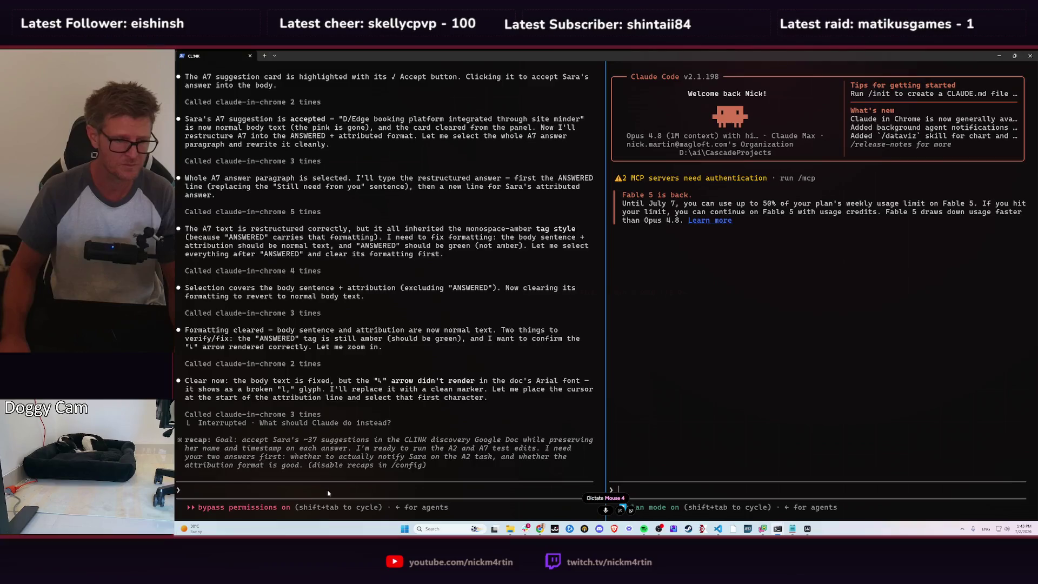
pyautogui.hotkey('ctrl', 'v')
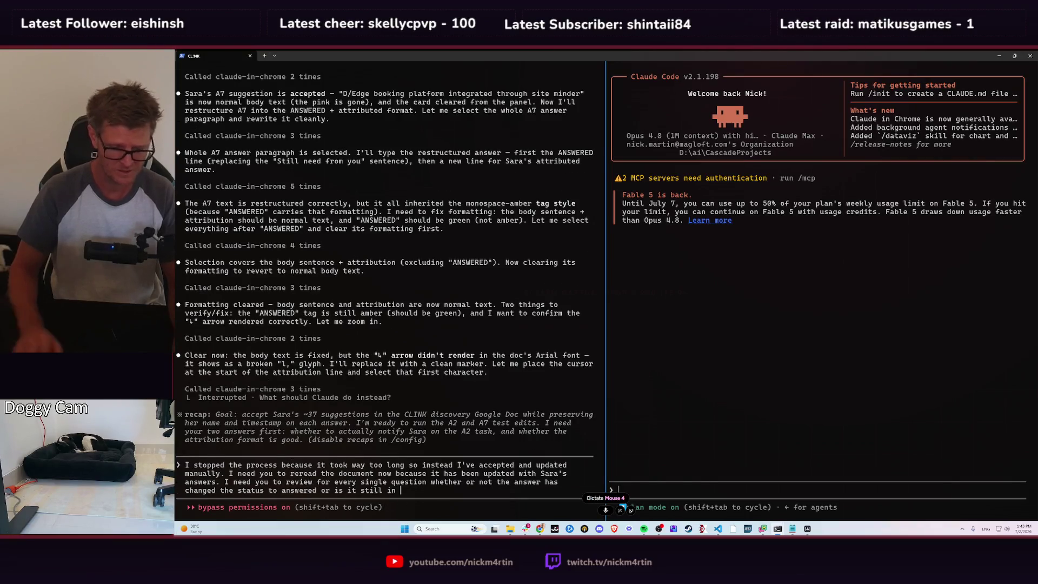
pyautogui.write('parti')
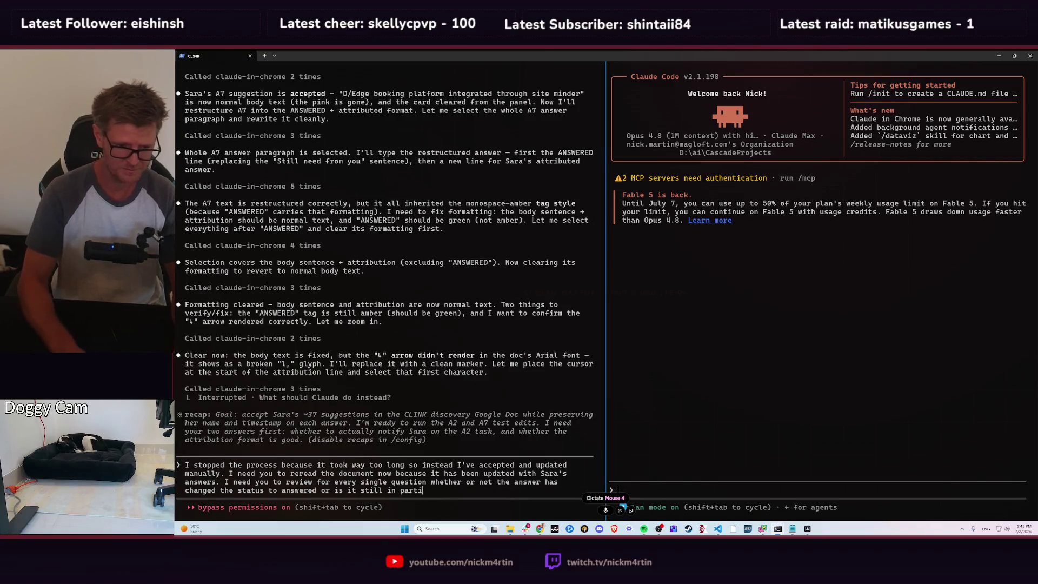
pyautogui.write('al.')
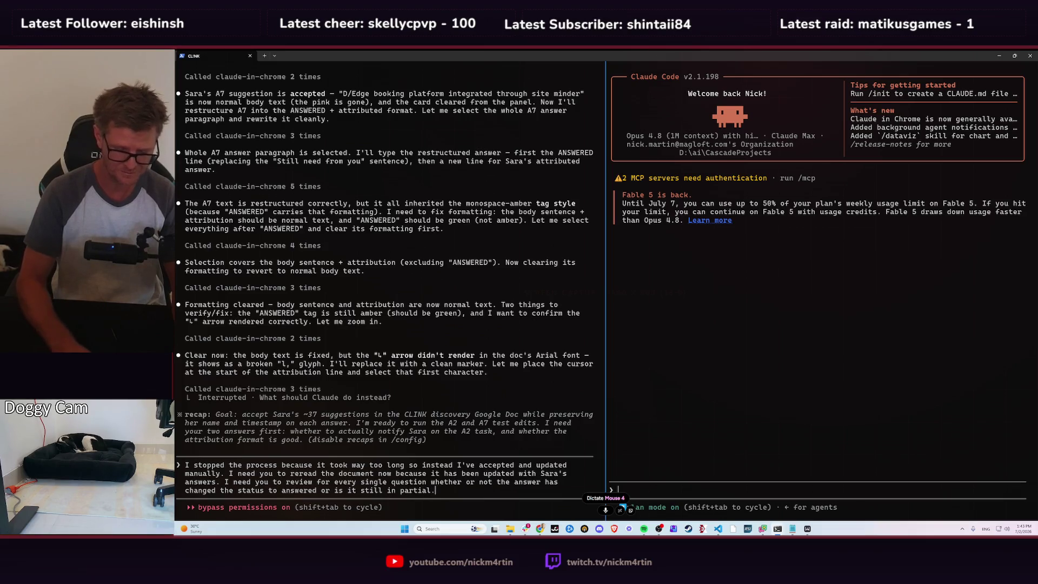
pyautogui.click(605, 510)
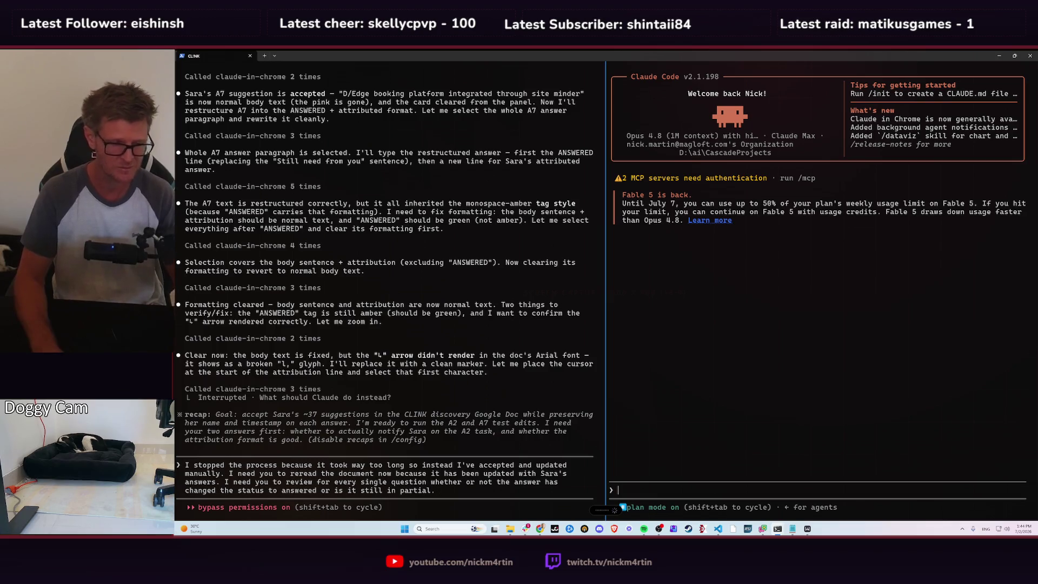
pyautogui.write("Just show me a list here for every question what you think the new status should be. Skip the ones where the status doesn't change, only the ones where the status changes. If the answer did not completely answer a question, write the follow-up question you would have and I'll include it in the document.")
pyautogui.press('Return')
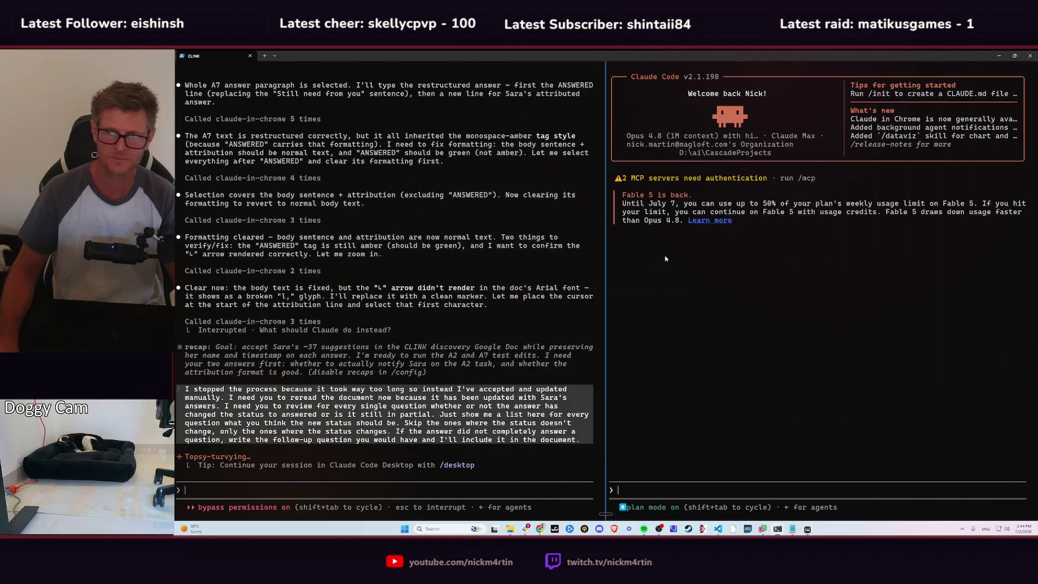
pyautogui.hotkey('alt', 'Tab')
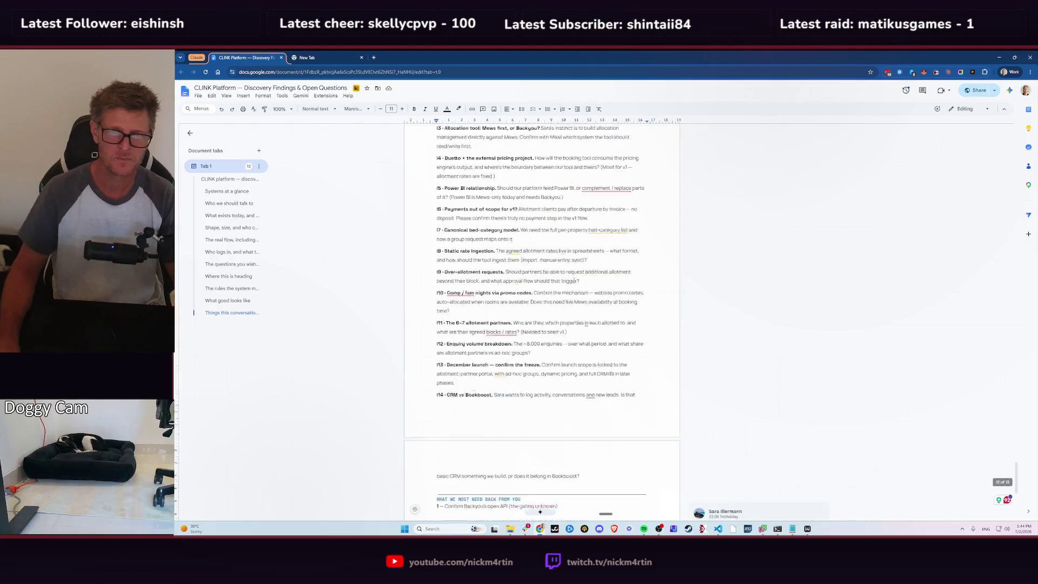
pyautogui.scroll(5, 575, 280)
pyautogui.scroll(5, 702, 286)
pyautogui.scroll(3, 793, 294)
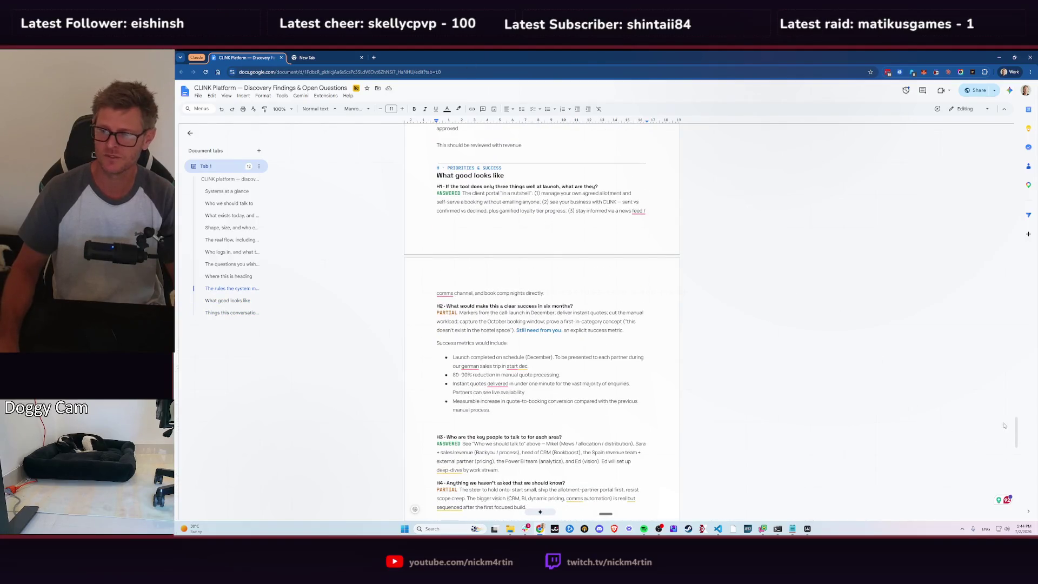
pyautogui.moveTo(1016, 432); pyautogui.dragTo(1015, 124)
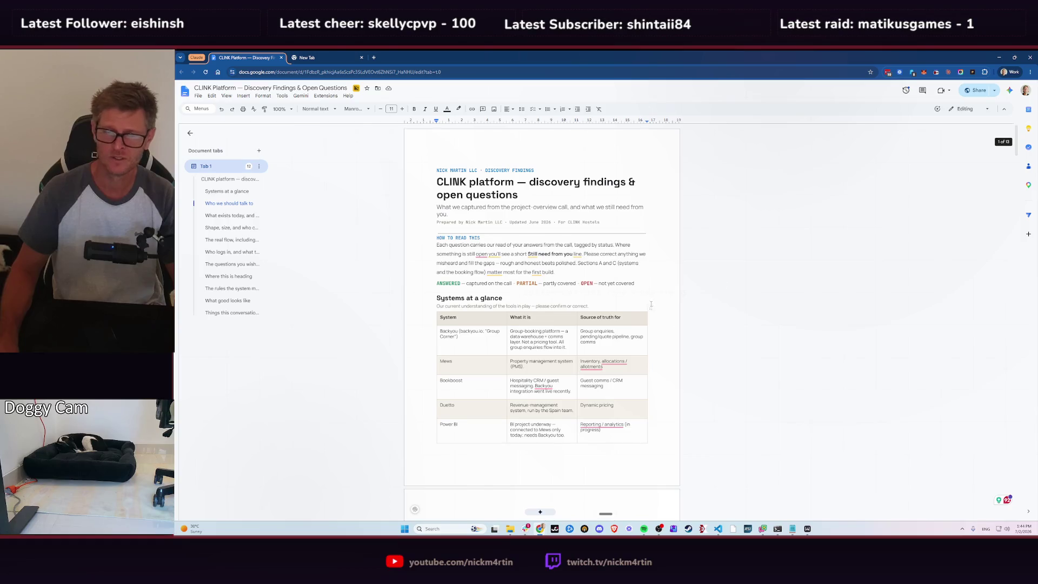
pyautogui.scroll(-3, 651, 305)
pyautogui.scroll(-1, 670, 300)
pyautogui.scroll(-4, 697, 292)
pyautogui.scroll(-2, 729, 284)
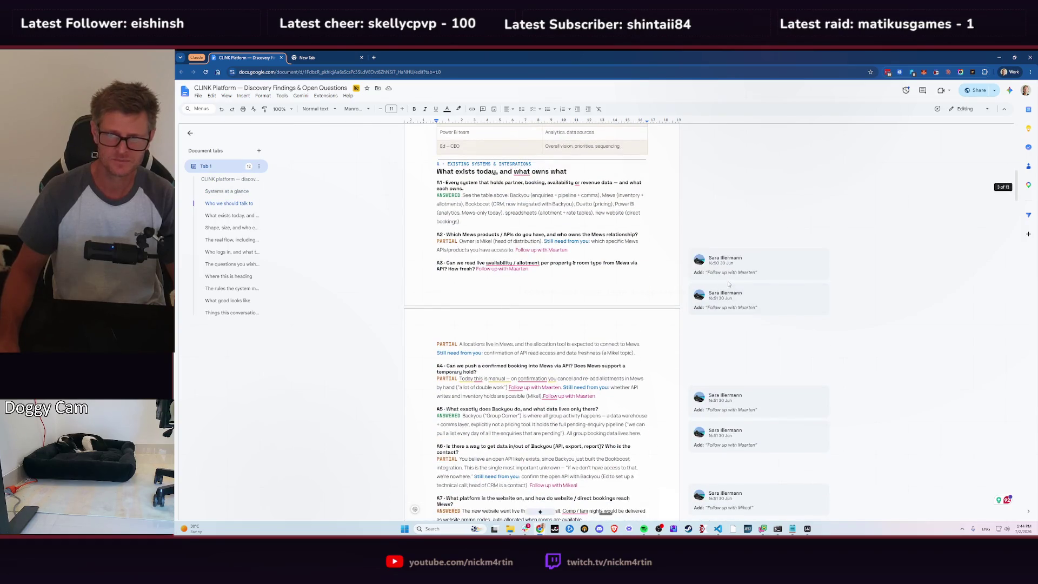
pyautogui.scroll(-3, 746, 281)
pyautogui.scroll(-3, 753, 303)
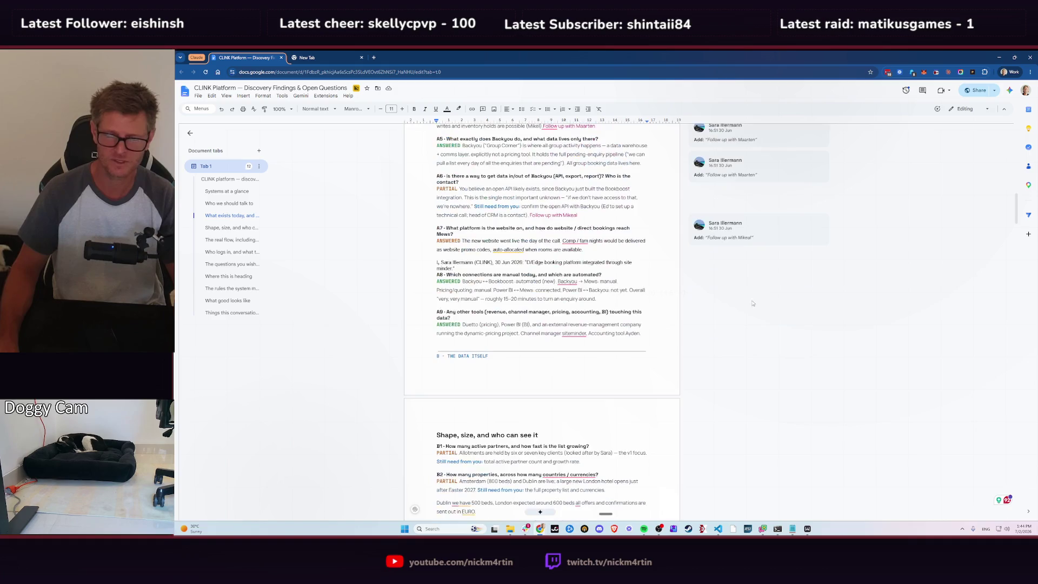
pyautogui.scroll(-3, 600, 281)
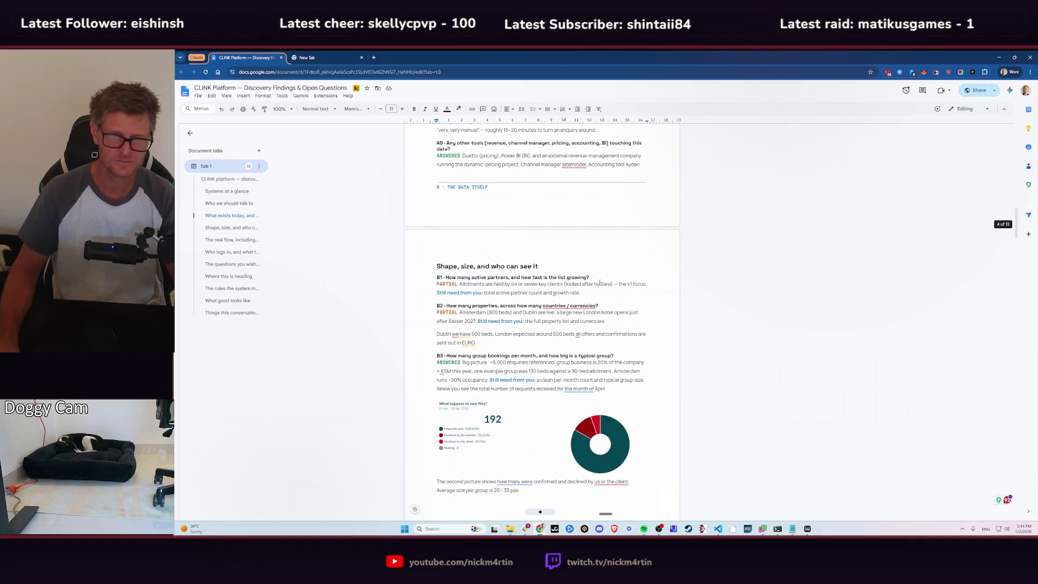
pyautogui.scroll(-3, 600, 282)
pyautogui.hotkey('alt', 'Tab')
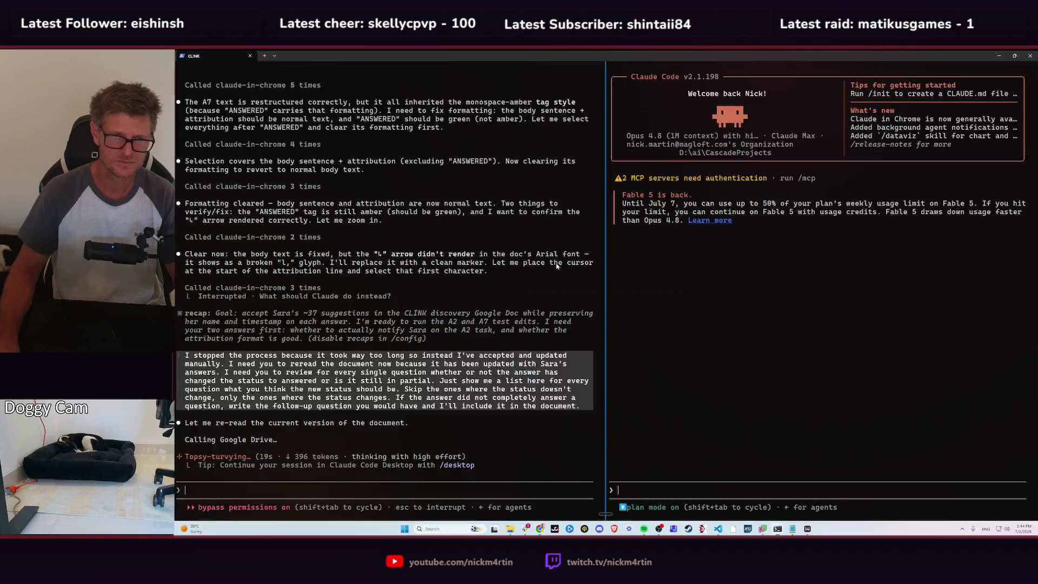
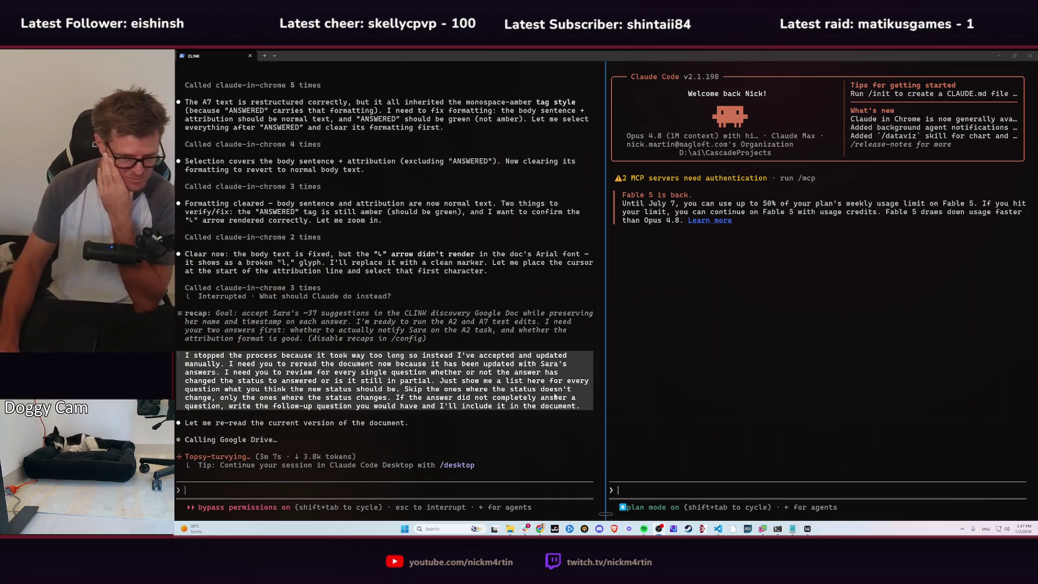
# - Launch DroidCam Client from Windows search
pyautogui.click(439, 529)
pyautogui.write('dr')
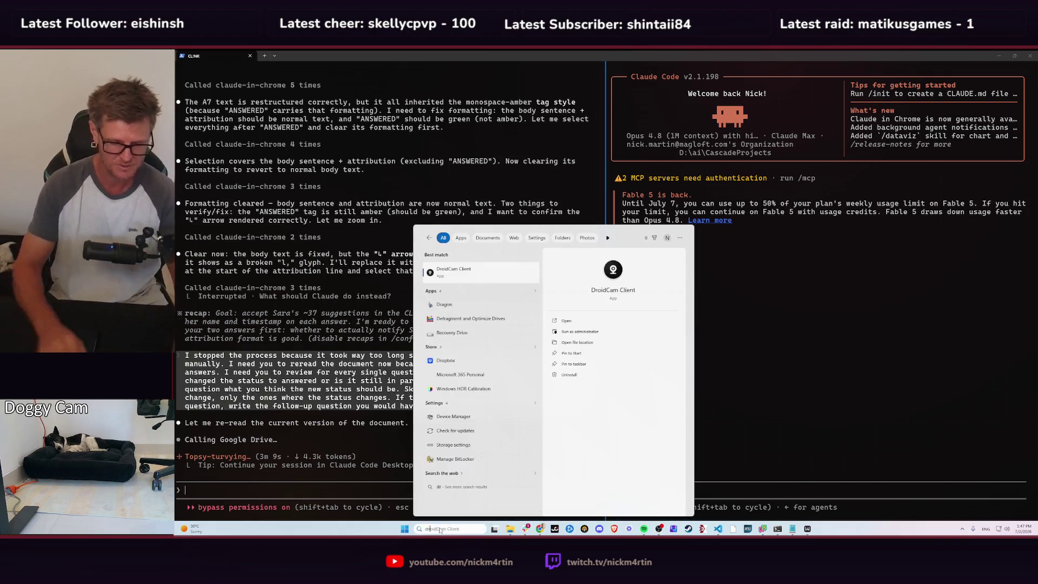
pyautogui.press('Return')
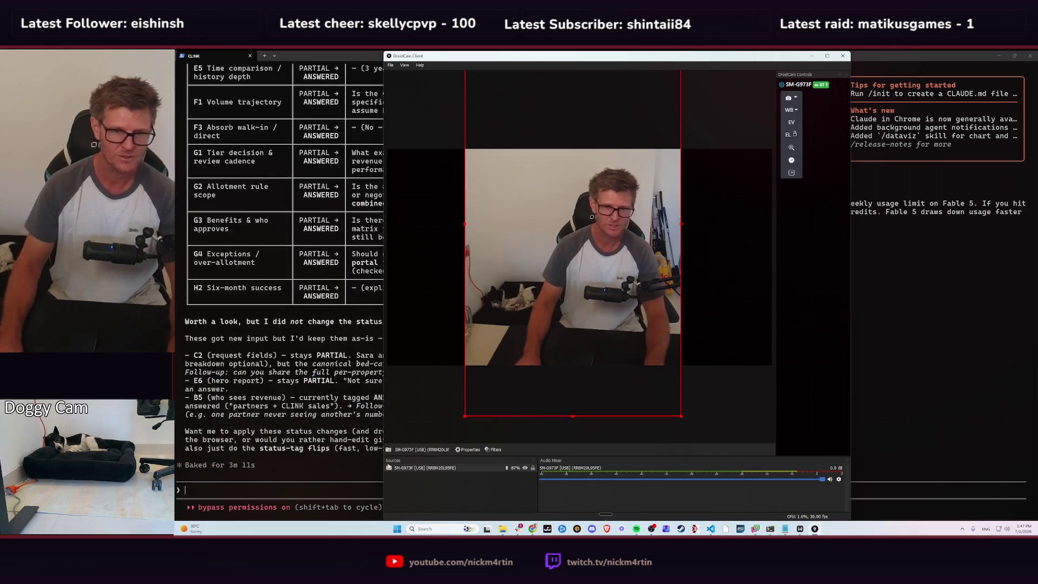
# - Set the phone camera's white balance to Auto with exposure locked, then close DroidCam Client
pyautogui.click(796, 139)
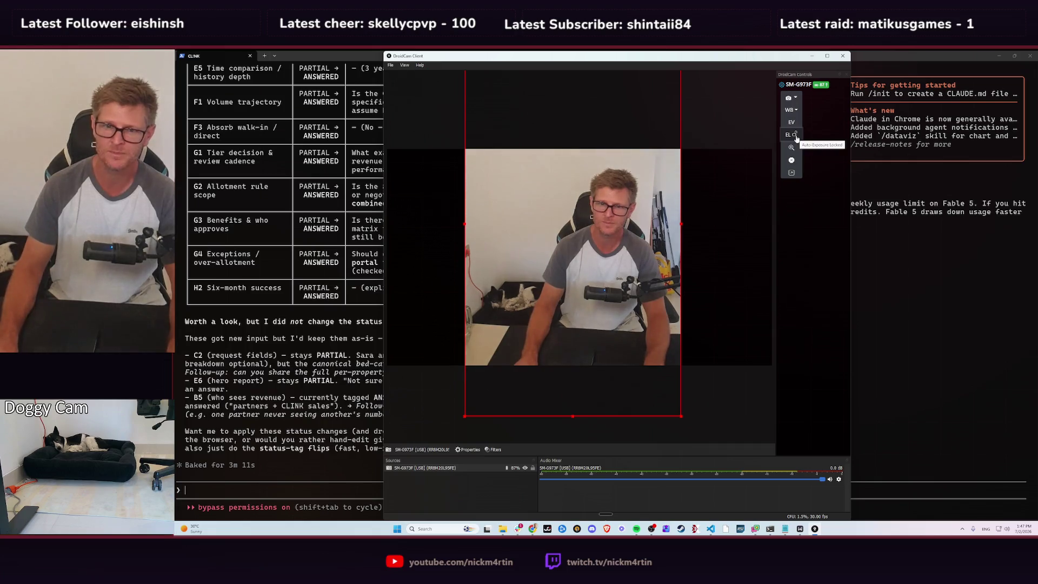
pyautogui.click(797, 139)
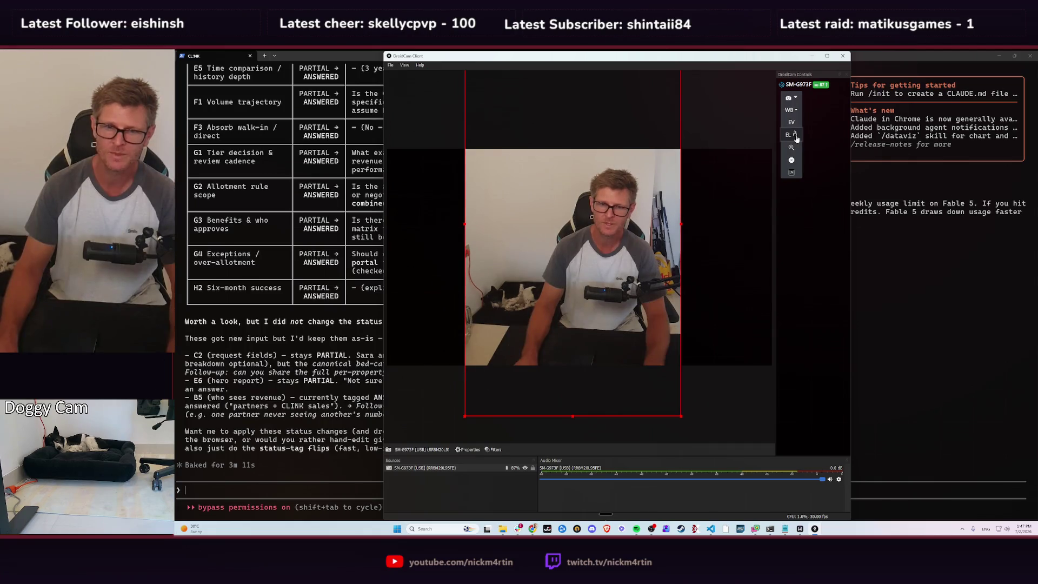
pyautogui.click(792, 110)
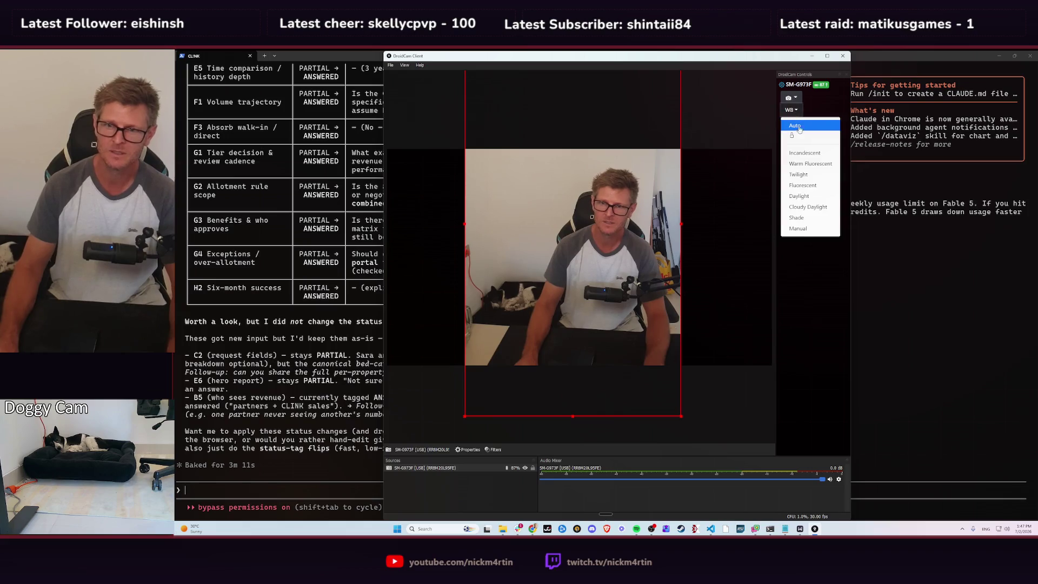
pyautogui.click(799, 127)
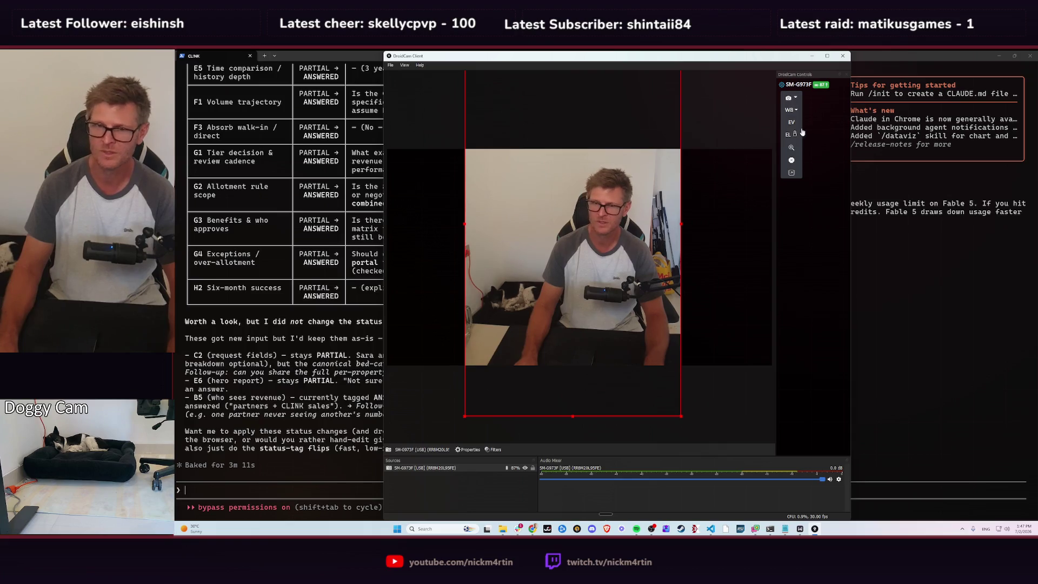
pyautogui.click(792, 110)
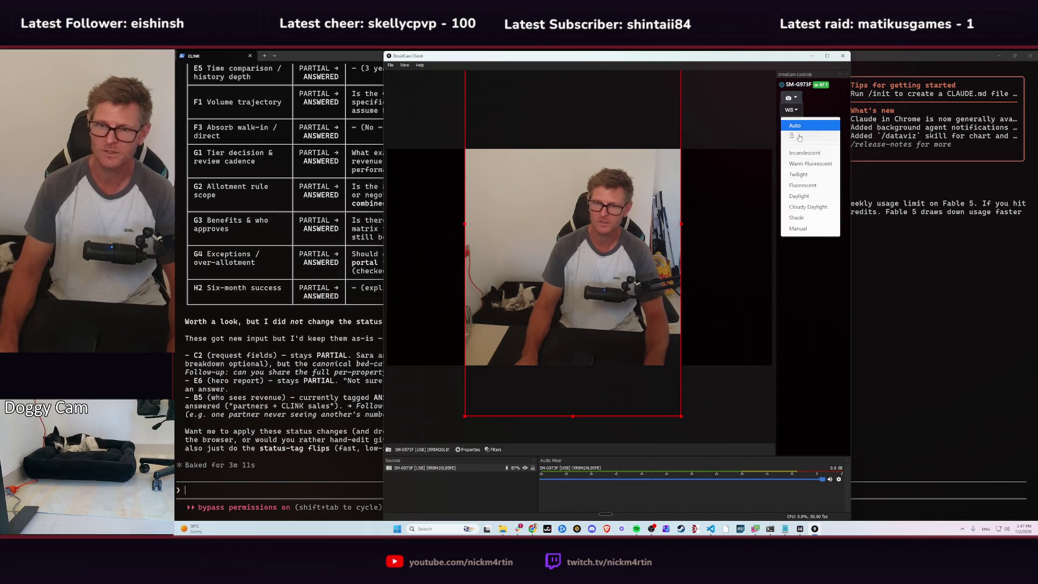
pyautogui.click(799, 137)
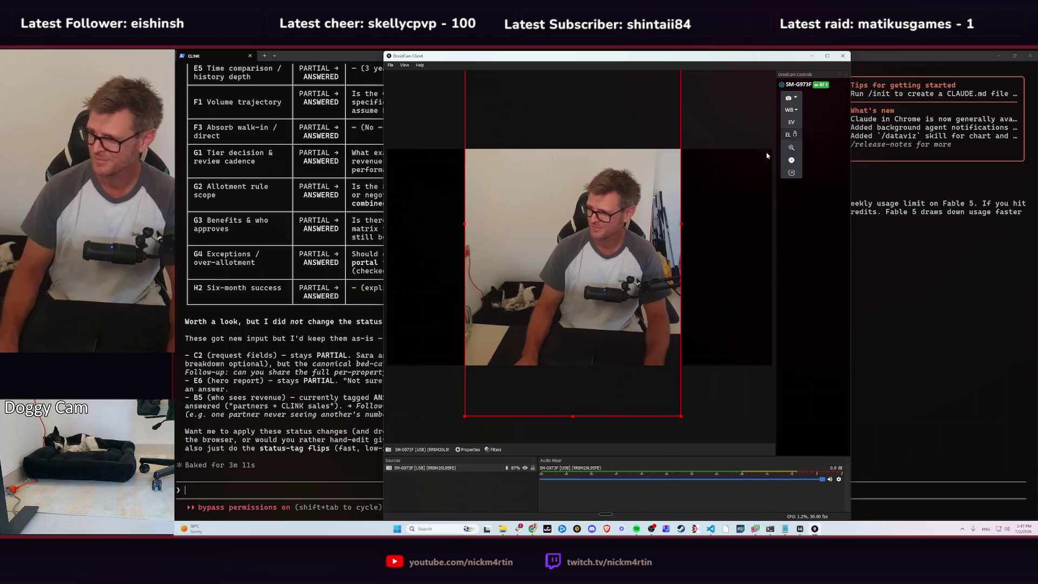
pyautogui.moveTo(624, 256); pyautogui.dragTo(620, 258)
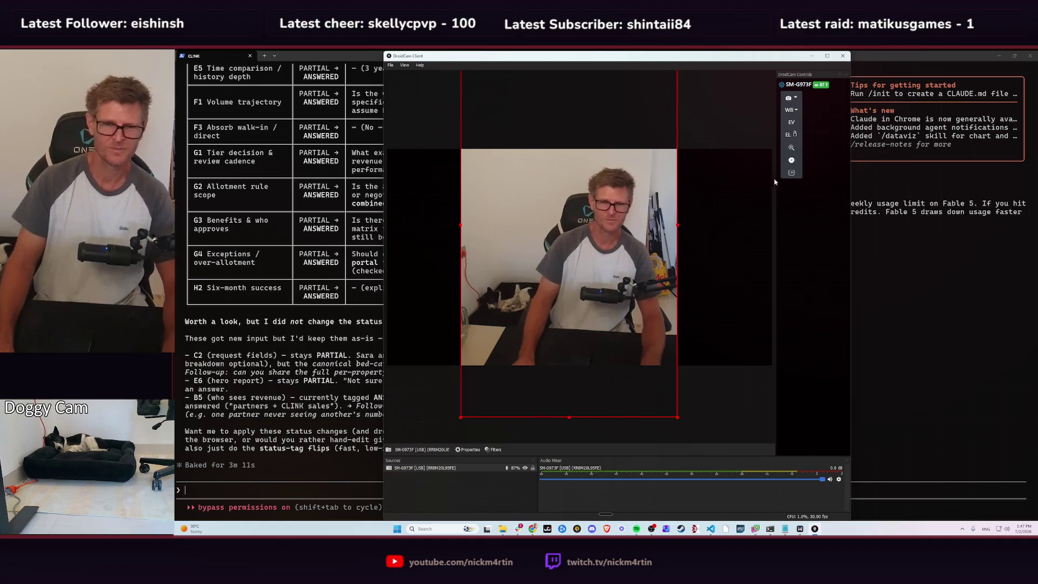
pyautogui.click(842, 55)
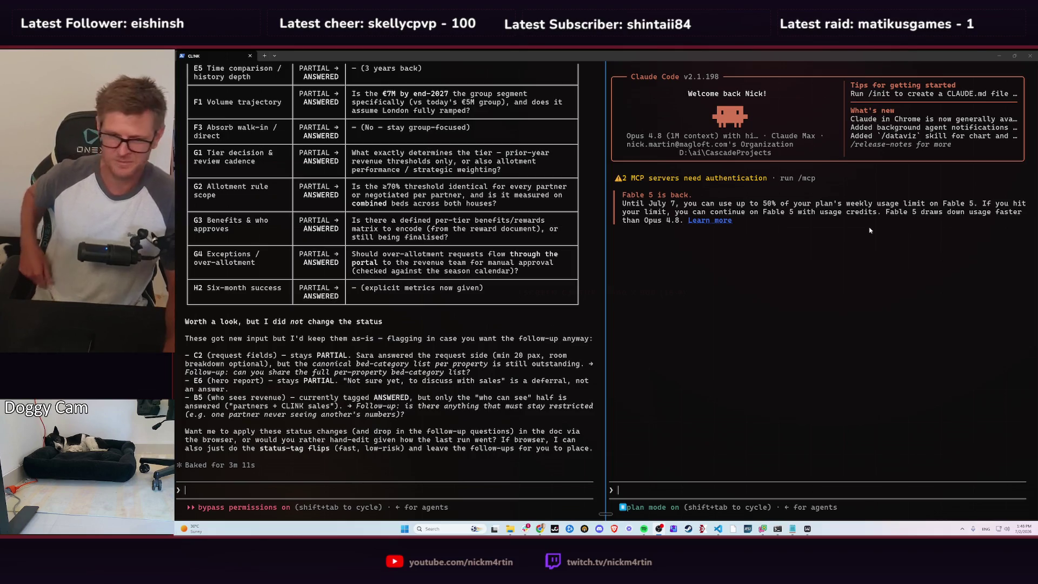
# - Read the proposed Status changes table in Claude Code, then bring up the CLINK Google Doc
pyautogui.scroll(10, 391, 287)
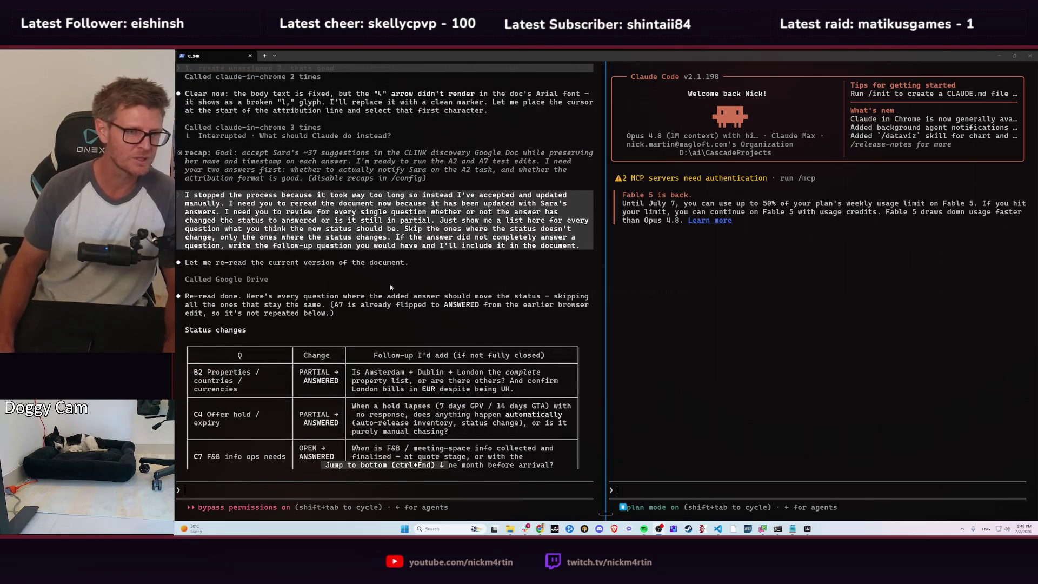
pyautogui.scroll(-8, 378, 232)
pyautogui.scroll(-1, 365, 174)
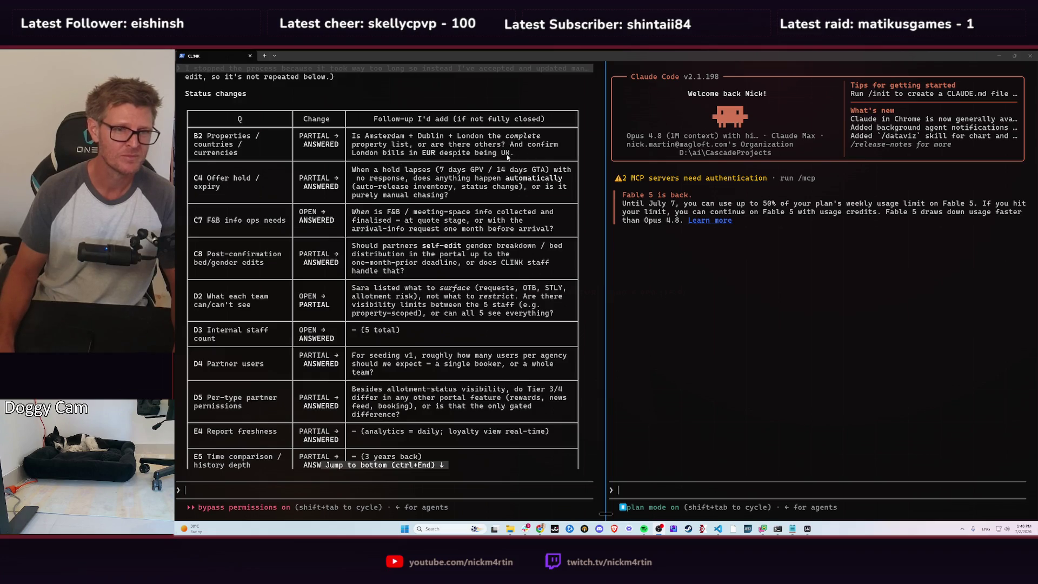
pyautogui.scroll(1, 263, 145)
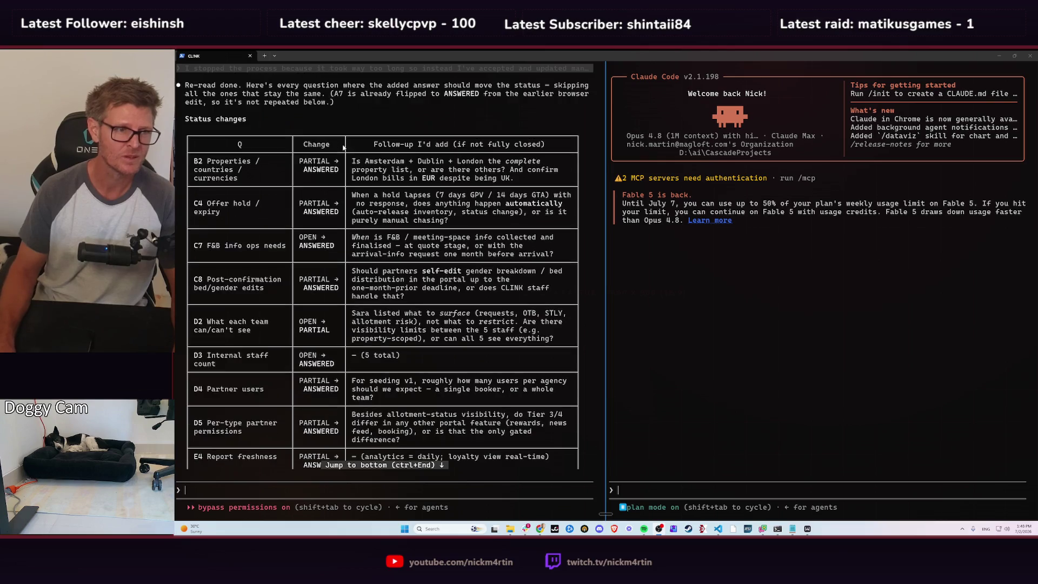
pyautogui.hotkey('alt', 'Tab')
pyautogui.click(593, 204)
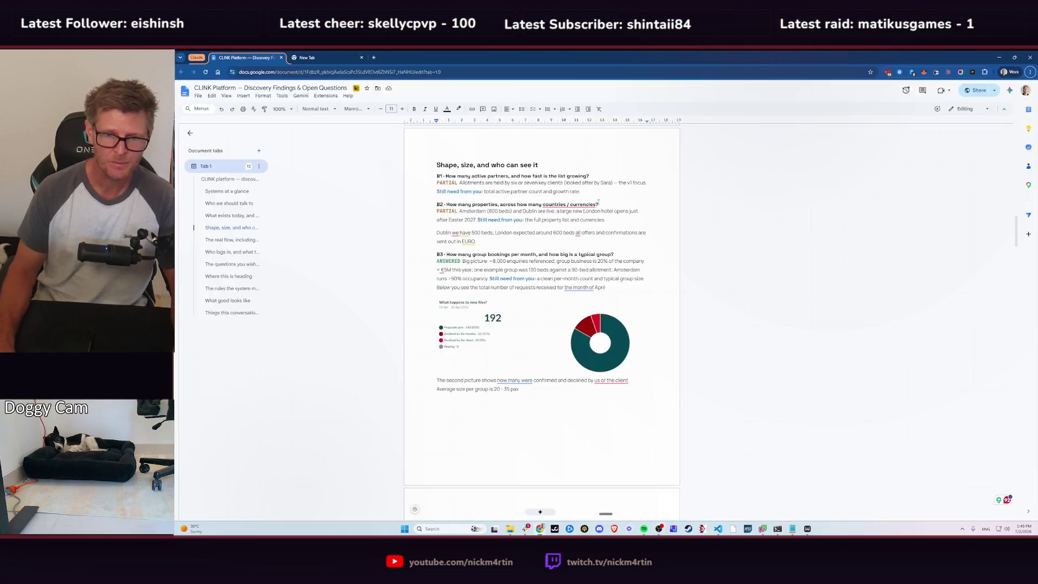
# - Change question B2's status from PARTIAL to ANSWERED, reusing A9's ANSWERED tag
pyautogui.scroll(2, 469, 333)
pyautogui.scroll(2, 469, 333)
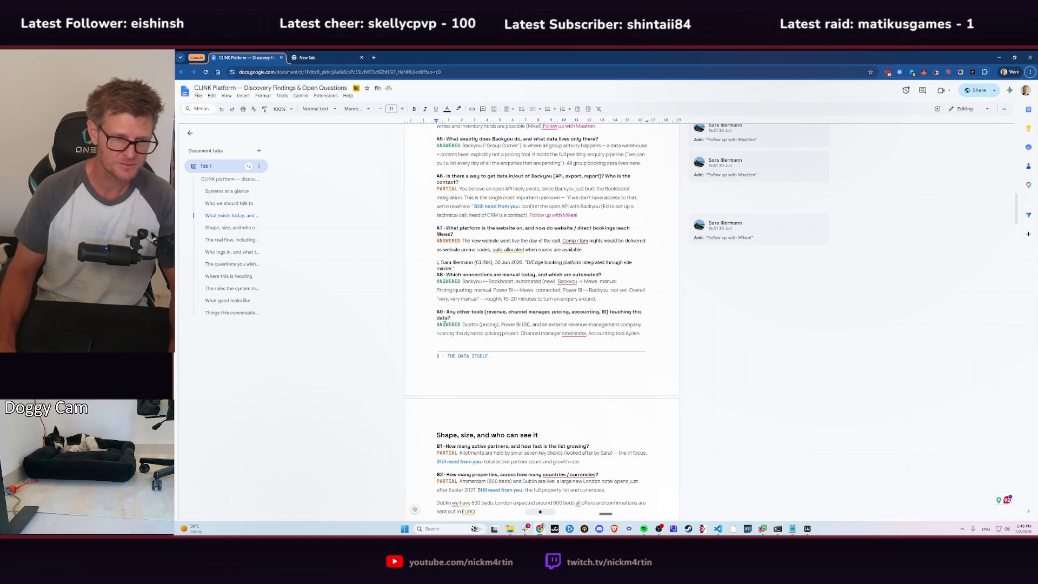
pyautogui.doubleClick(448, 325)
pyautogui.hotkey('ctrl', 'c')
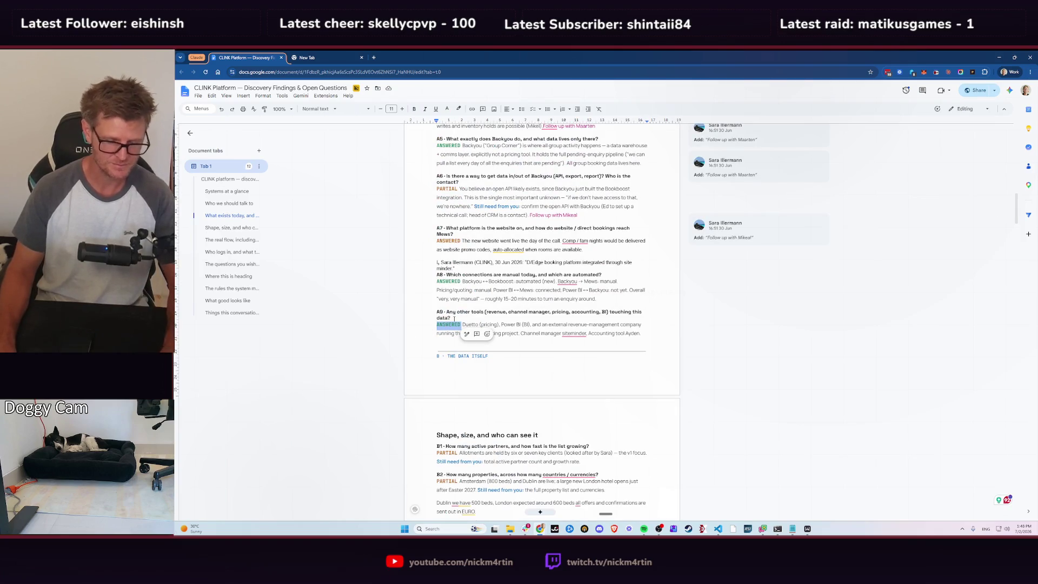
pyautogui.scroll(5, 513, 238)
pyautogui.scroll(5, 513, 239)
pyautogui.scroll(5, 513, 238)
pyautogui.scroll(-5, 513, 239)
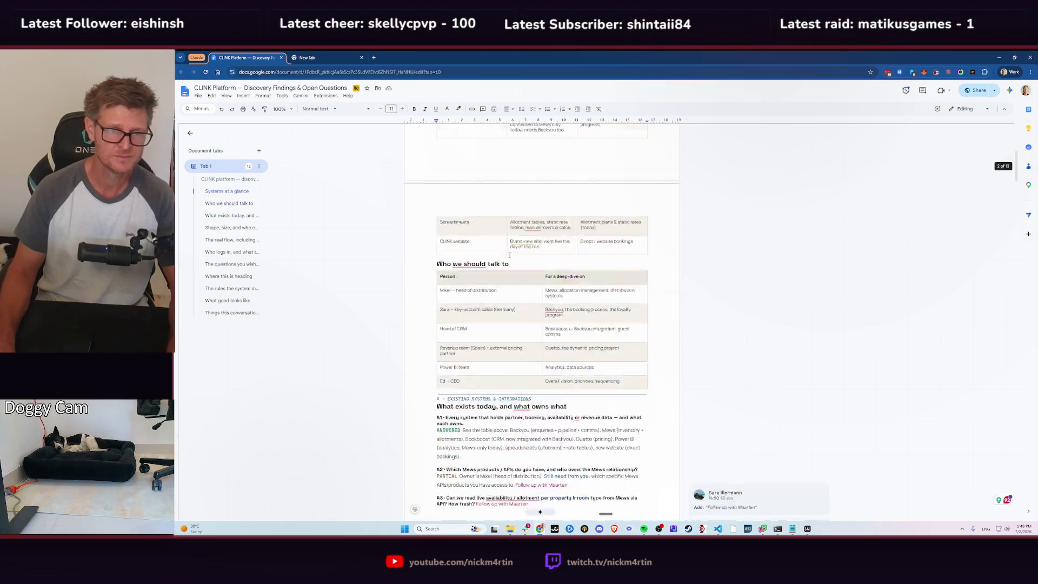
pyautogui.scroll(-5, 513, 239)
pyautogui.scroll(-5, 519, 254)
pyautogui.scroll(-2, 534, 277)
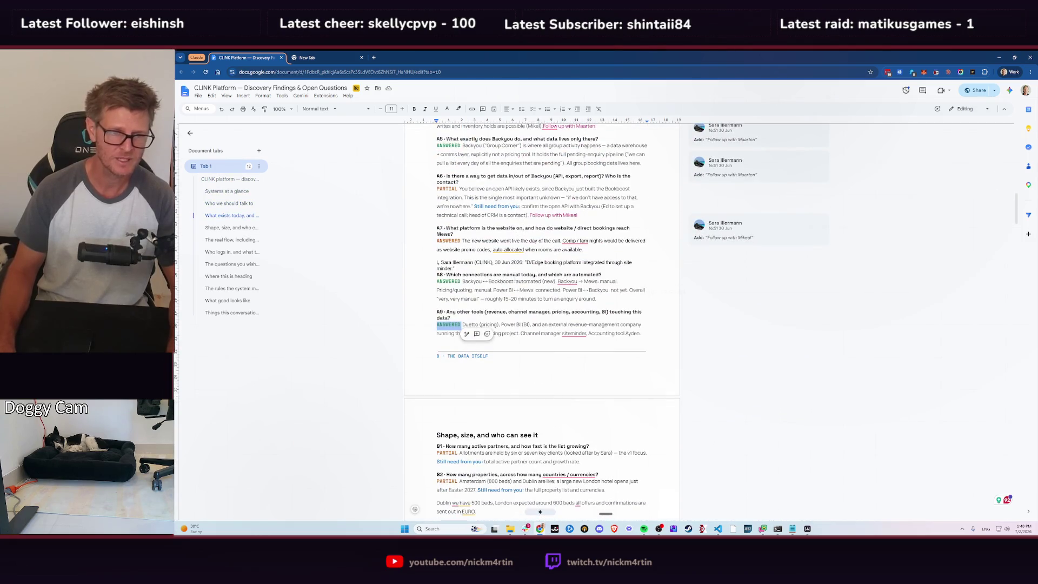
pyautogui.scroll(-3, 519, 298)
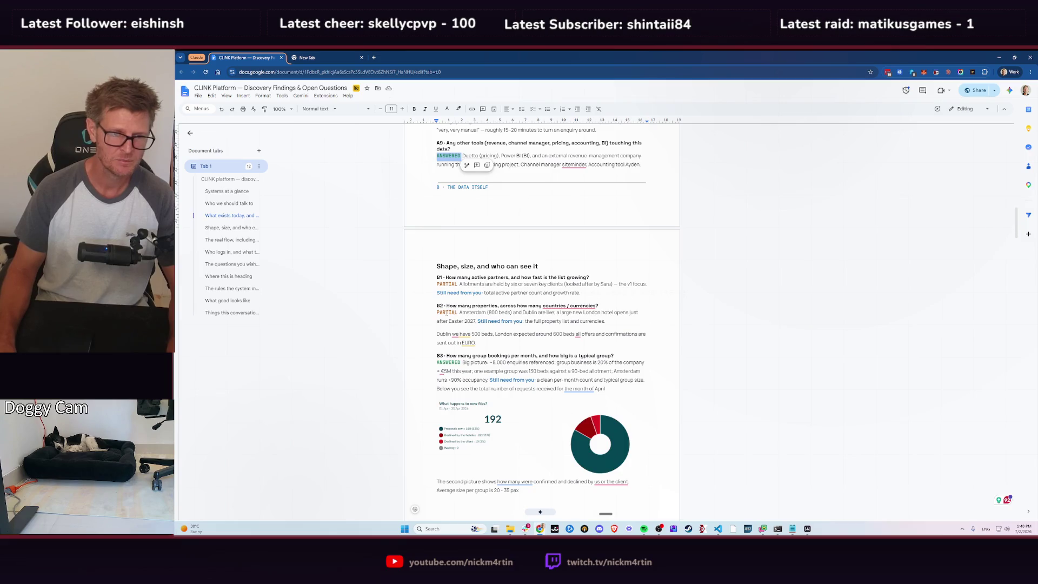
pyautogui.doubleClick(447, 313)
pyautogui.hotkey('ctrl', 'v')
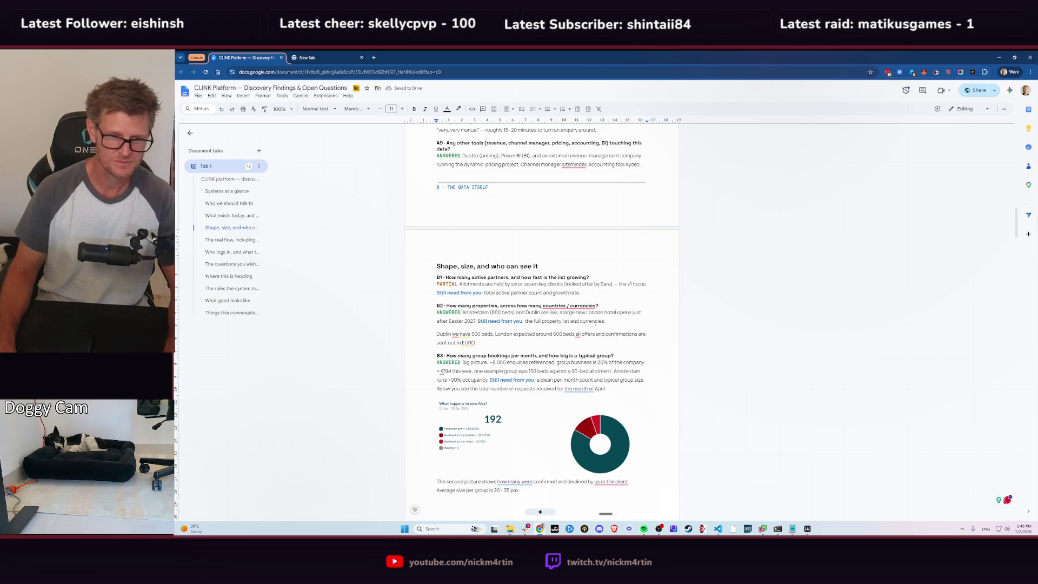
# - Delete B2's 'Still need from you' sentence about the property list and currencies
pyautogui.moveTo(478, 320); pyautogui.dragTo(610, 321)
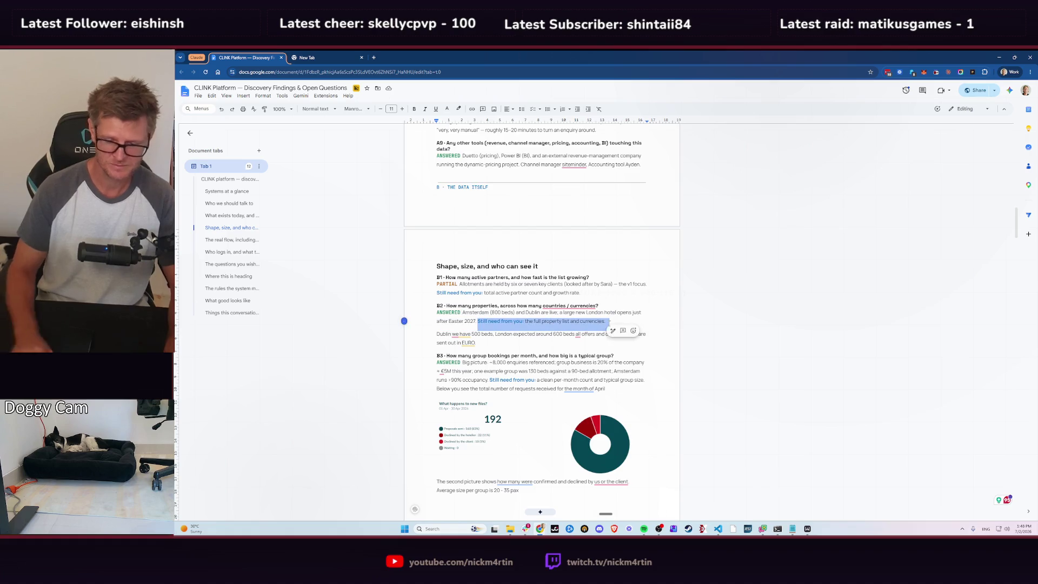
pyautogui.press('BackSpace')
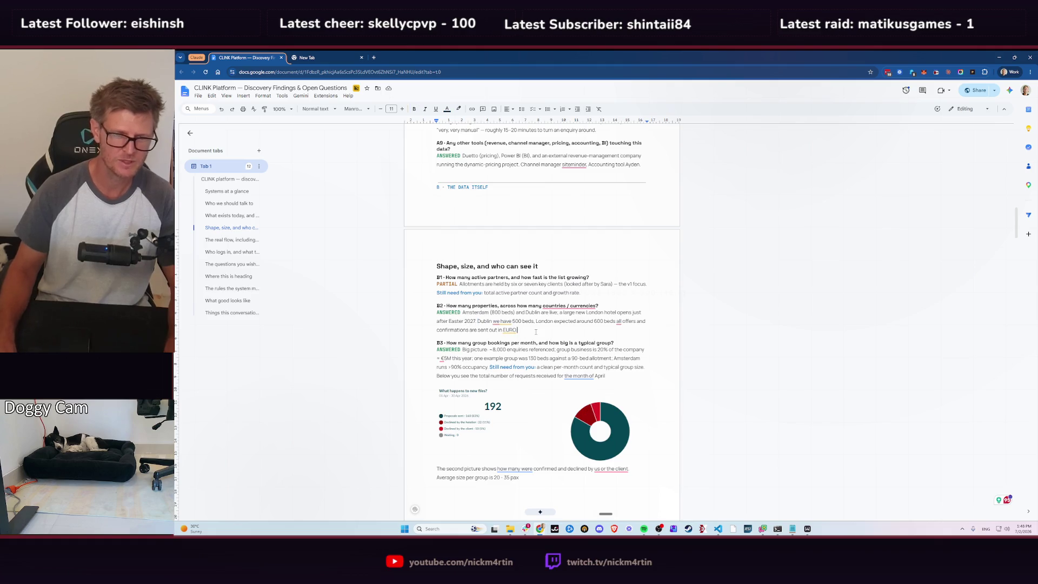
pyautogui.hotkey('alt', 'Tab')
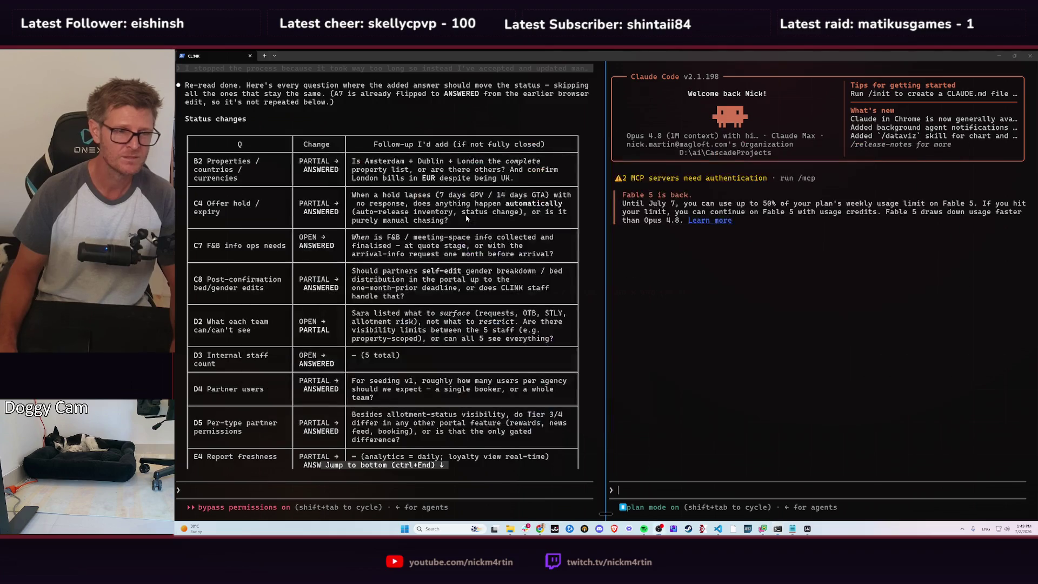
pyautogui.hotkey('alt', 'Tab')
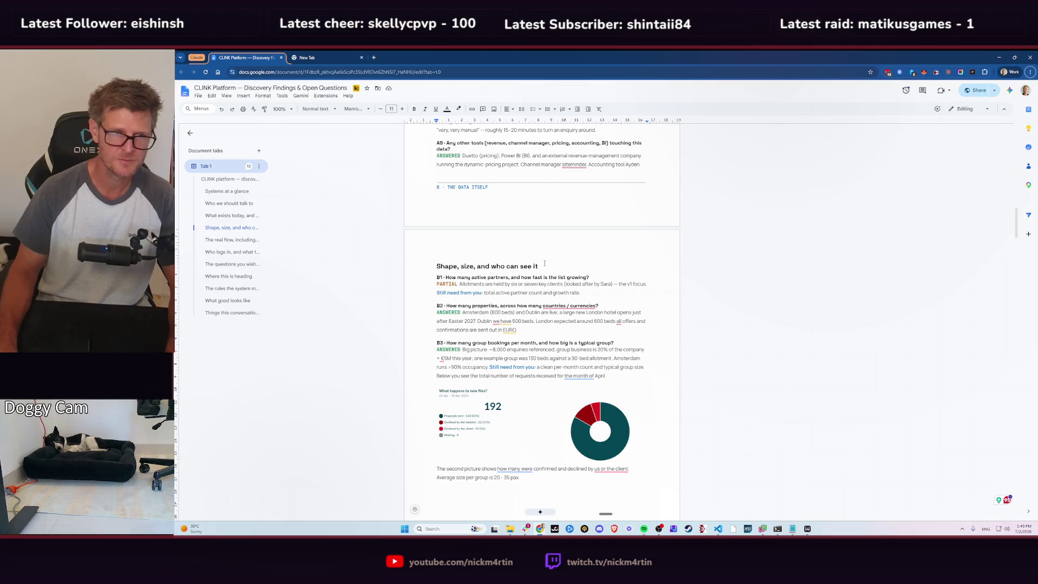
# - Change question C4's status from PARTIAL to ANSWERED
pyautogui.scroll(-3, 545, 263)
pyautogui.scroll(-5, 545, 265)
pyautogui.scroll(-4, 546, 266)
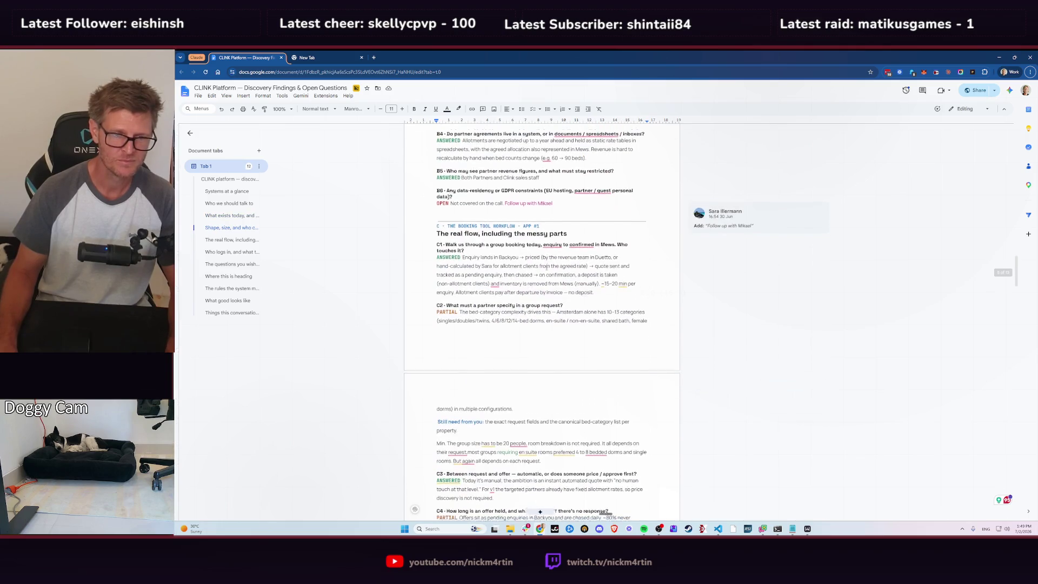
pyautogui.scroll(-2, 546, 266)
pyautogui.scroll(-2, 545, 268)
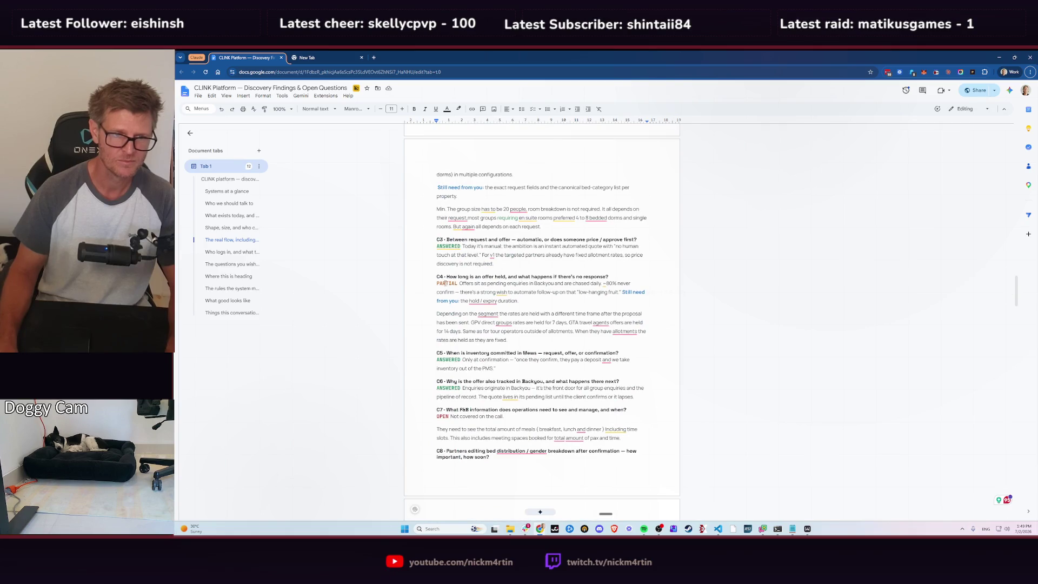
pyautogui.doubleClick(446, 283)
pyautogui.write('ANSWERED')
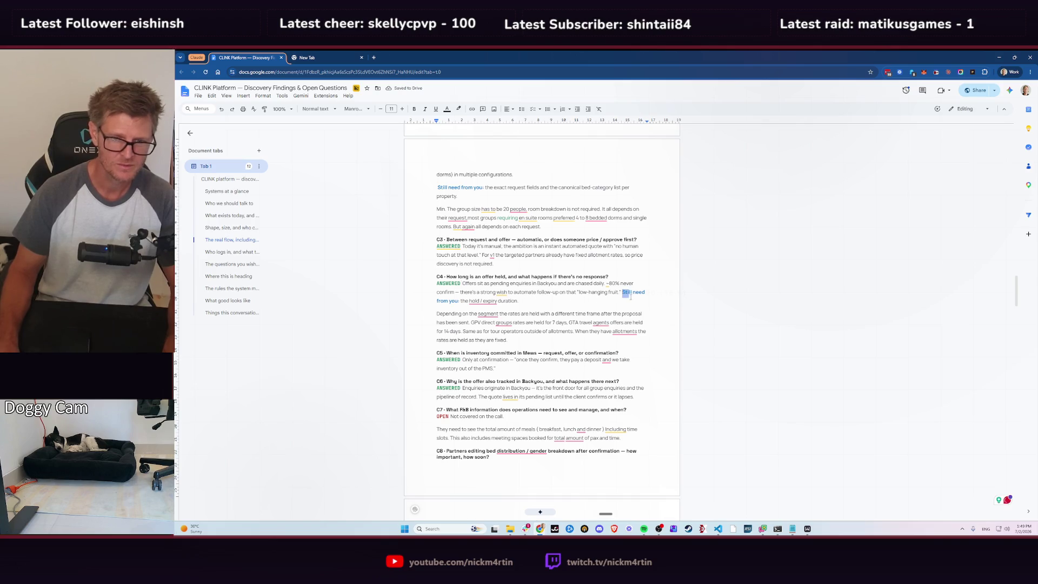
# - Delete C4's hold/expiry 'Still need from you' sentence, keeping 'Depending on the segment' as its own paragraph
pyautogui.moveTo(630, 296); pyautogui.dragTo(624, 304)
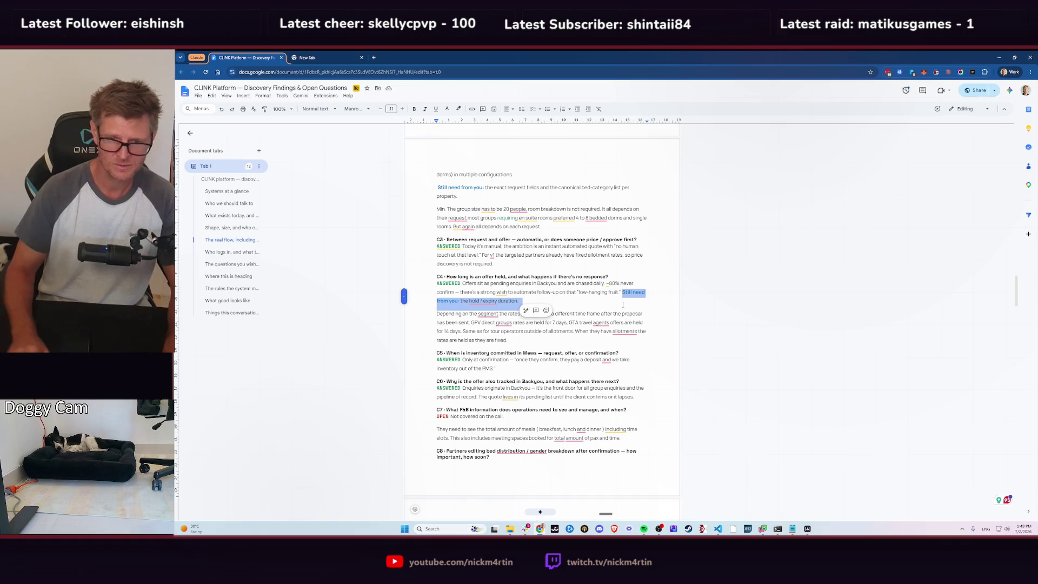
pyautogui.press('BackSpace')
pyautogui.press('Return')
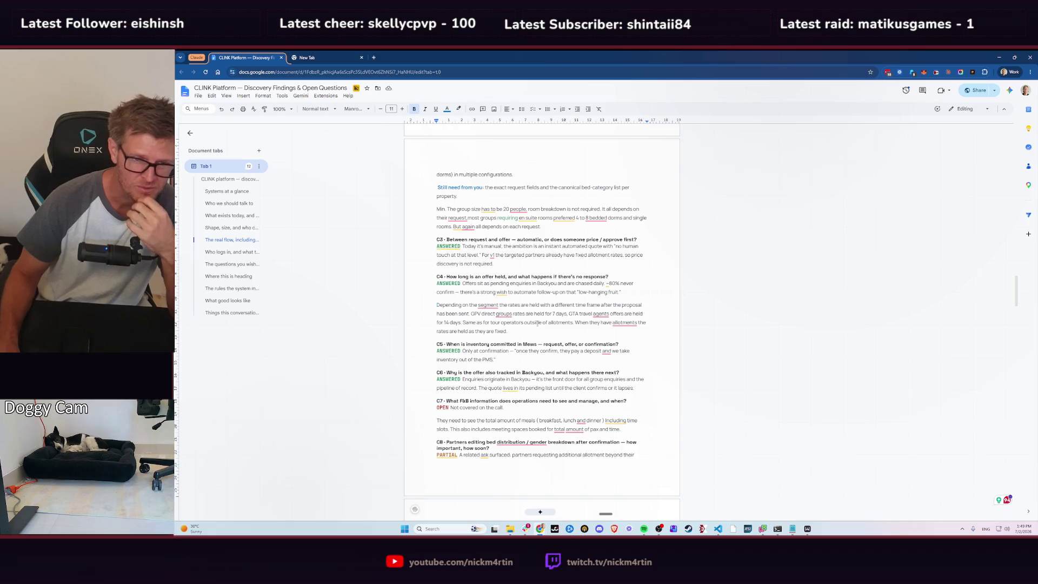
pyautogui.moveTo(616, 321)
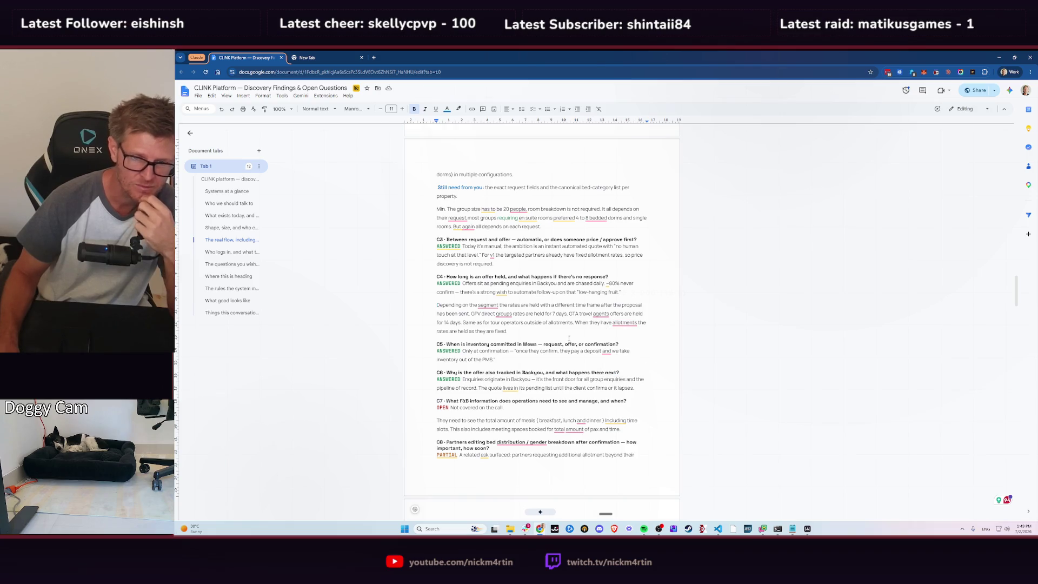
pyautogui.click(521, 333)
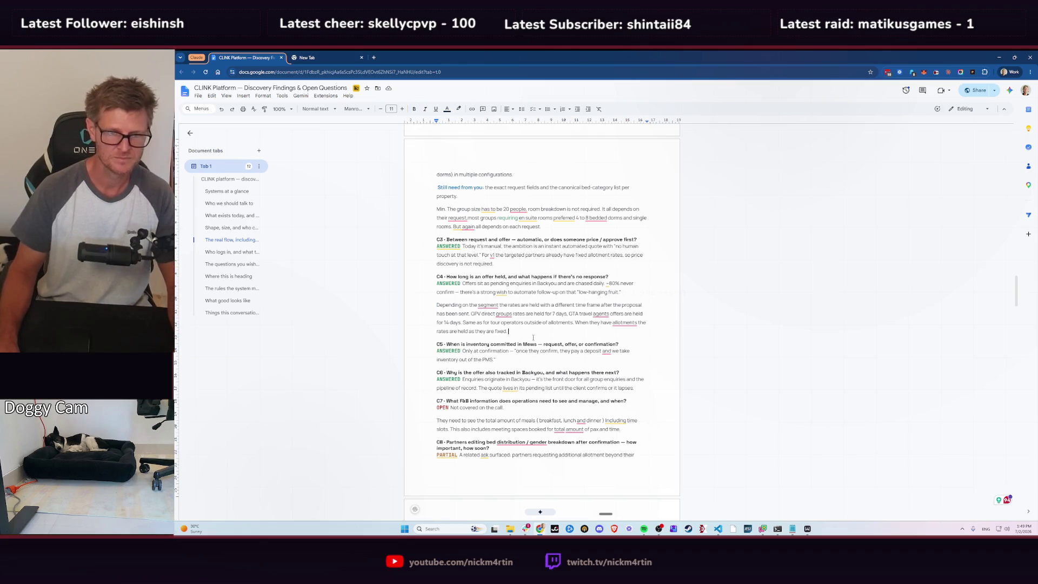
pyautogui.hotkey('alt', 'Tab')
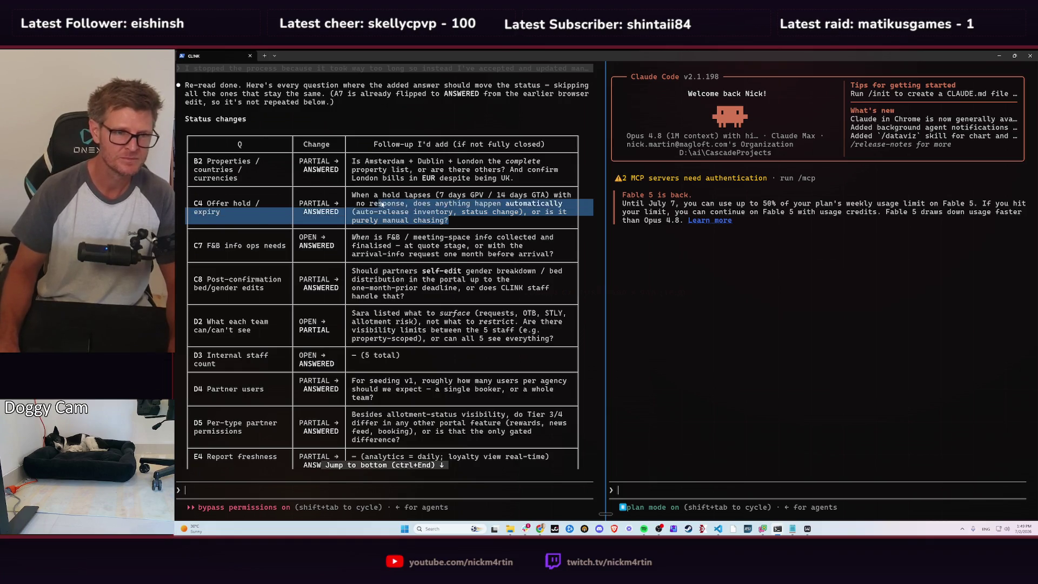
# - Copy C4's follow-up question about lapsed holds from the terminal table
pyautogui.moveTo(439, 219); pyautogui.dragTo(352, 195)
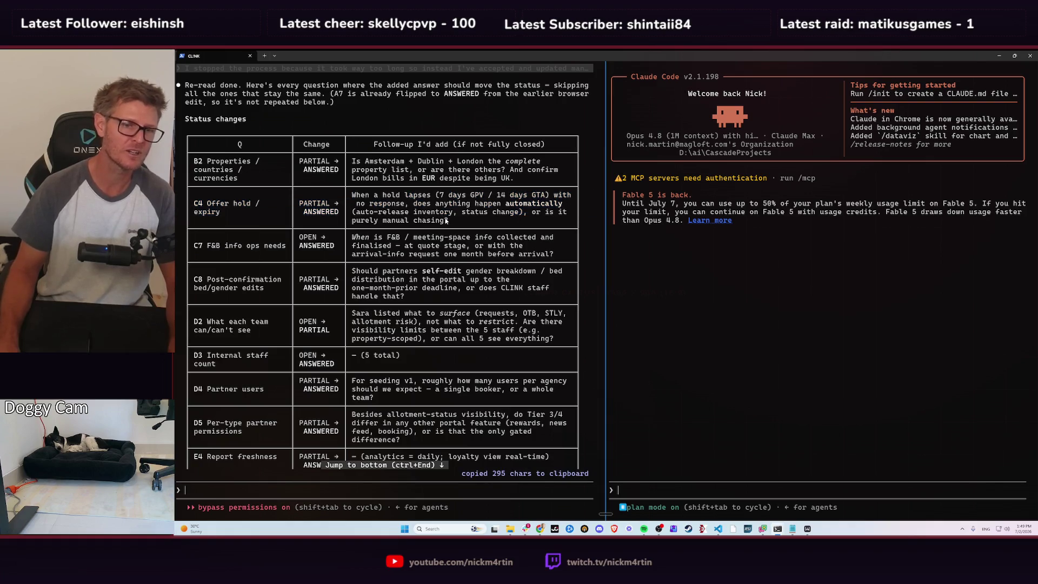
pyautogui.moveTo(443, 219)
pyautogui.mouseDown()
pyautogui.moveTo(355, 195)
pyautogui.moveTo(573, 198)
pyautogui.mouseUp()
pyautogui.doubleClick(390, 196)
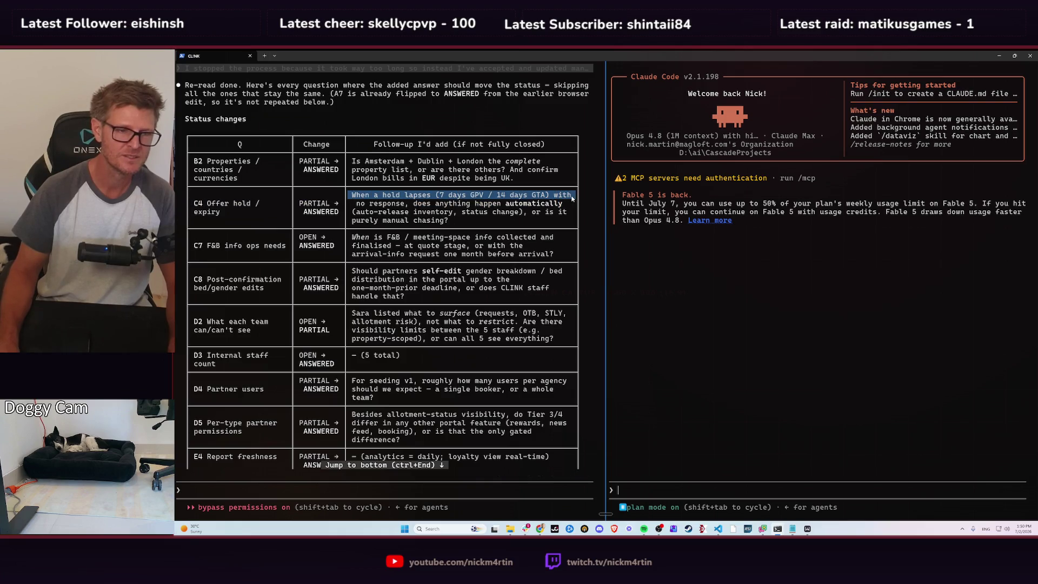
pyautogui.moveTo(575, 199); pyautogui.dragTo(449, 220)
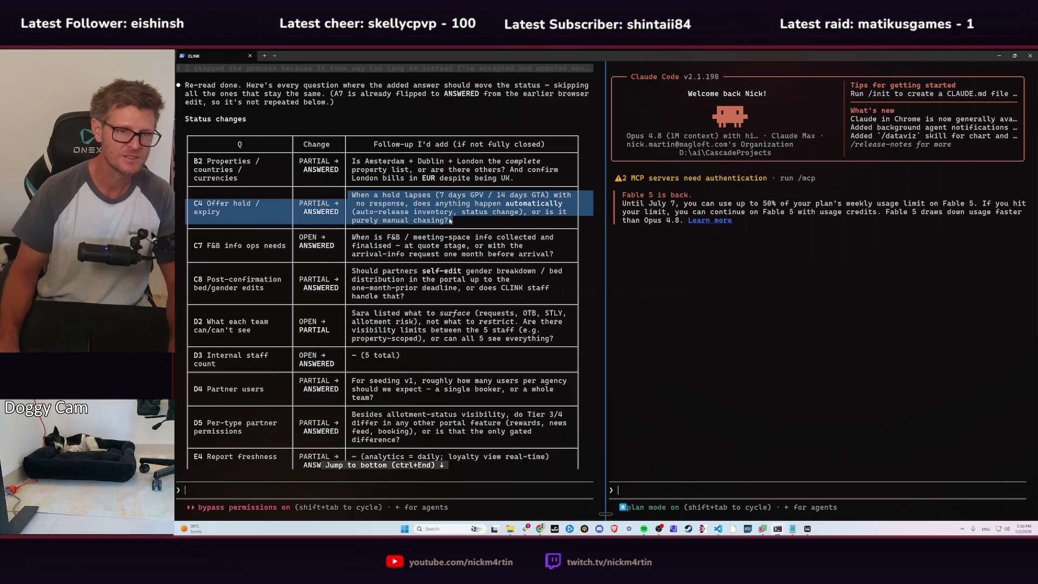
pyautogui.hotkey('alt', 'Tab')
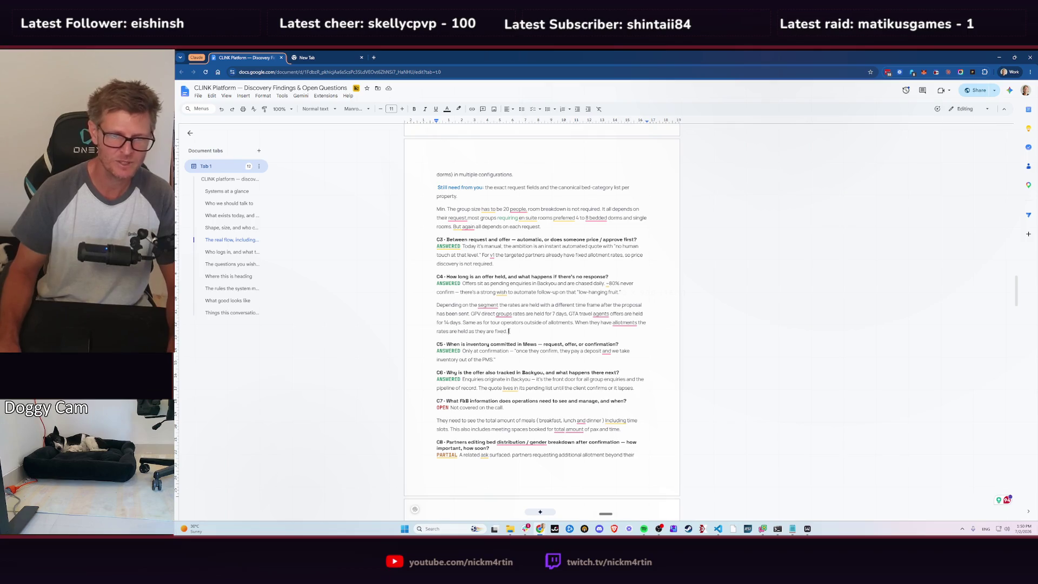
# - Comment on C4's hold-rates paragraph asking whether lapsed holds trigger anything automatically, without table remnants
pyautogui.hotkey('ctrl', 'shift', 'Up')
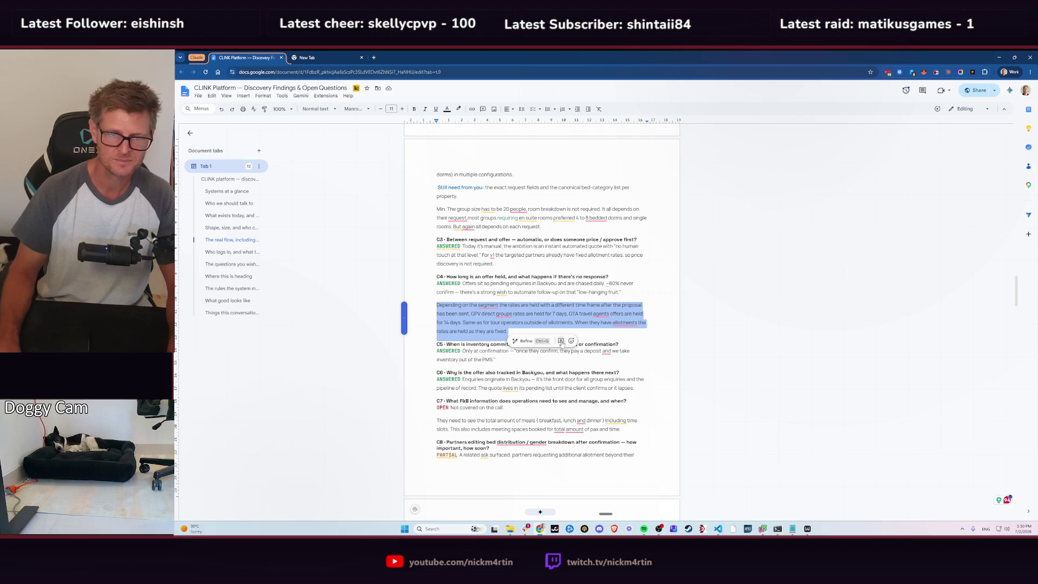
pyautogui.click(561, 341)
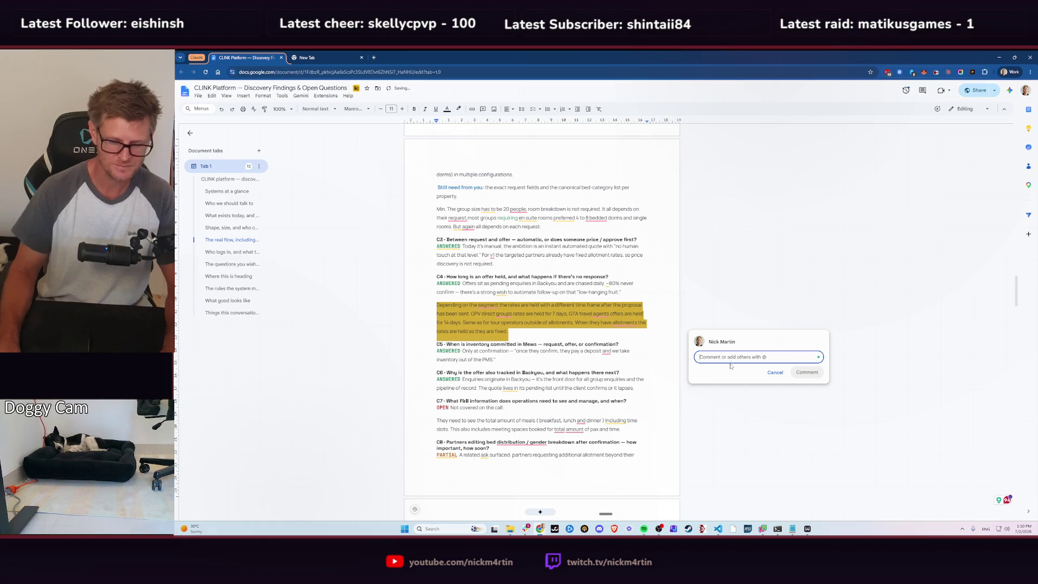
pyautogui.hotkey('ctrl', 'v')
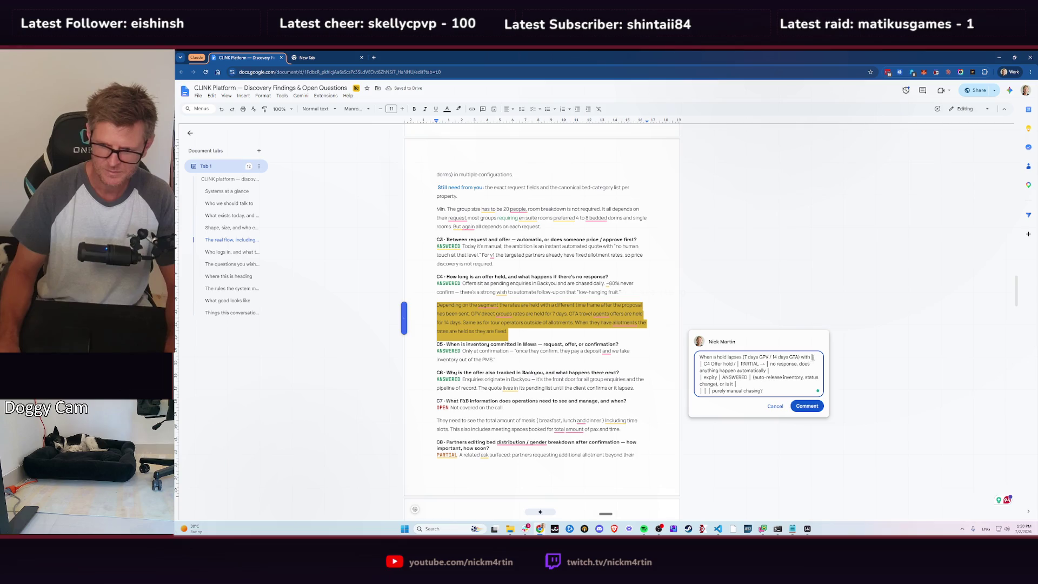
pyautogui.moveTo(813, 357); pyautogui.dragTo(770, 363)
pyautogui.press('BackSpace')
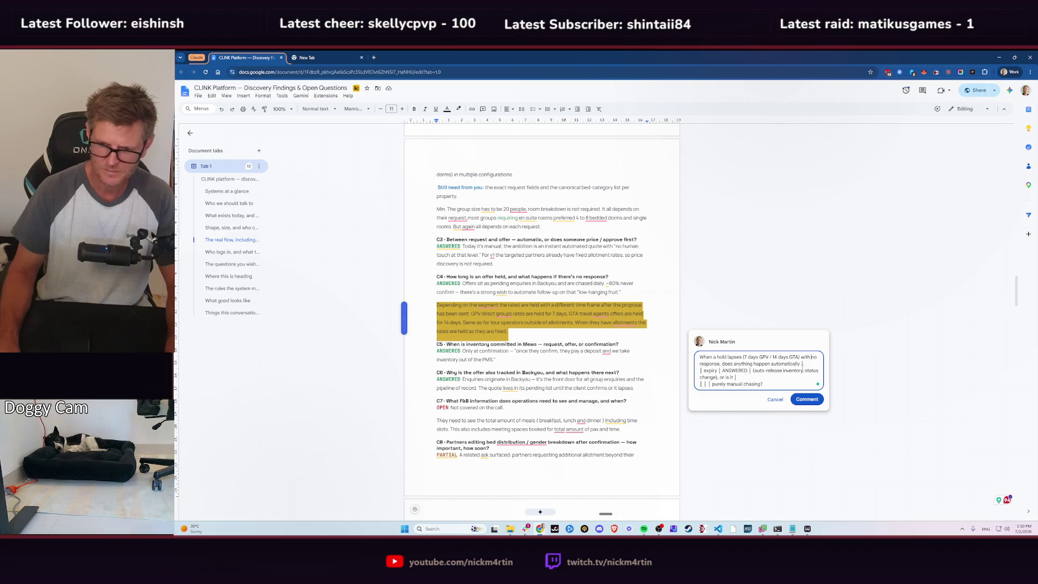
pyautogui.moveTo(801, 364); pyautogui.dragTo(758, 372)
pyautogui.press('BackSpace')
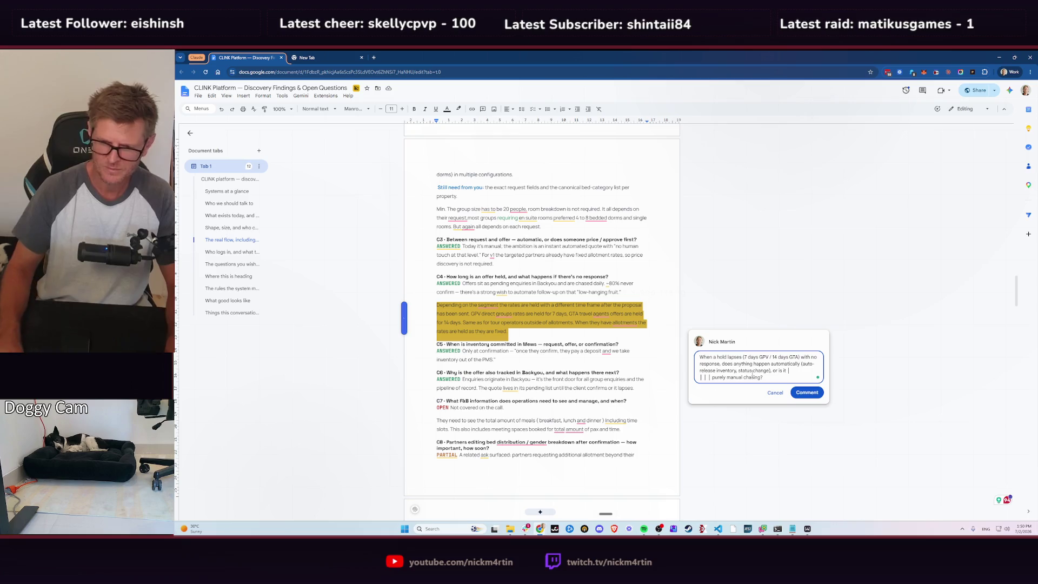
pyautogui.moveTo(788, 371); pyautogui.dragTo(719, 379)
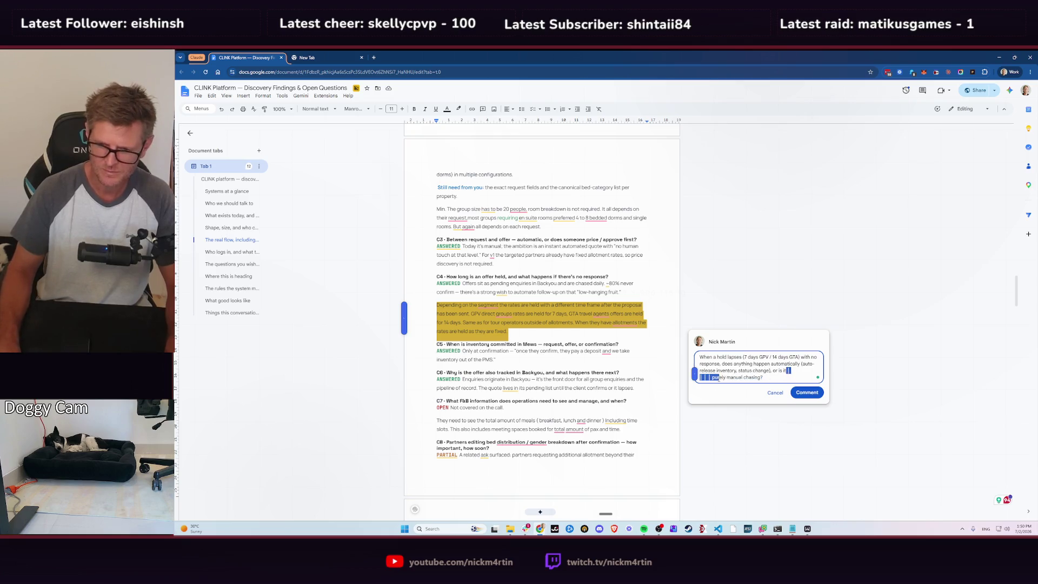
pyautogui.press('BackSpace')
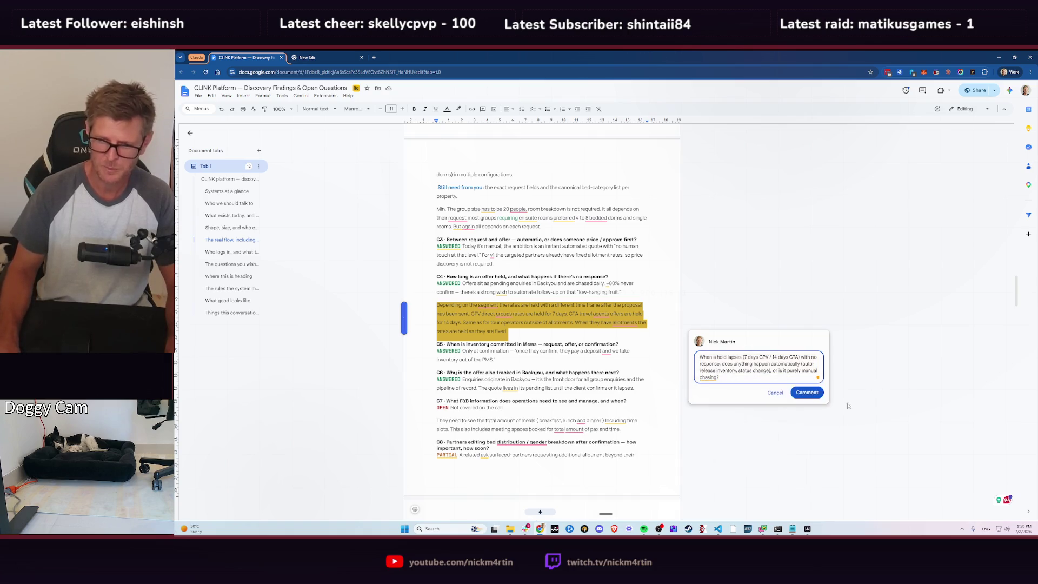
pyautogui.click(811, 397)
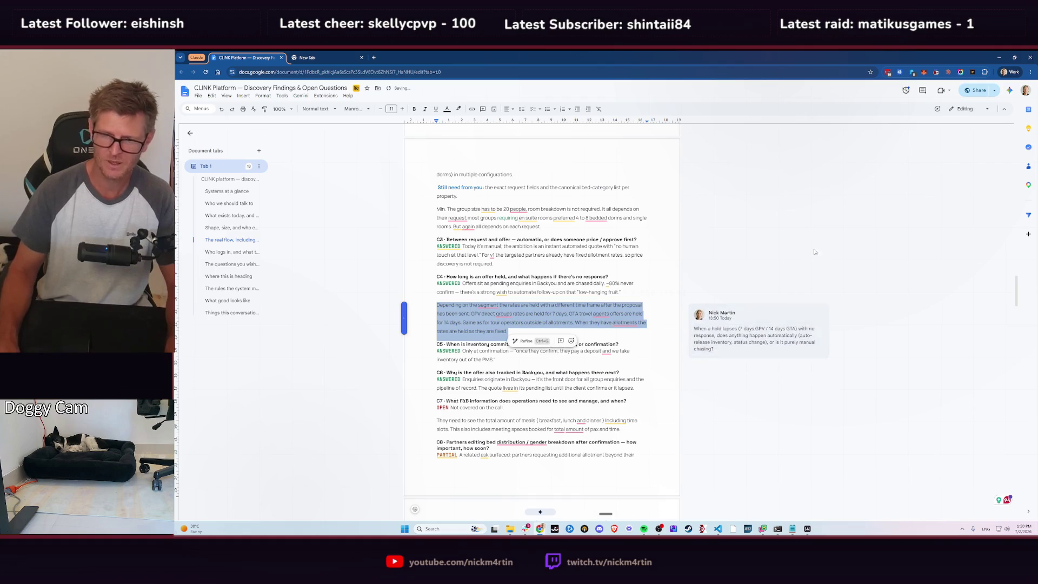
# - Check the document's sharing settings, then close them
pyautogui.click(650, 297)
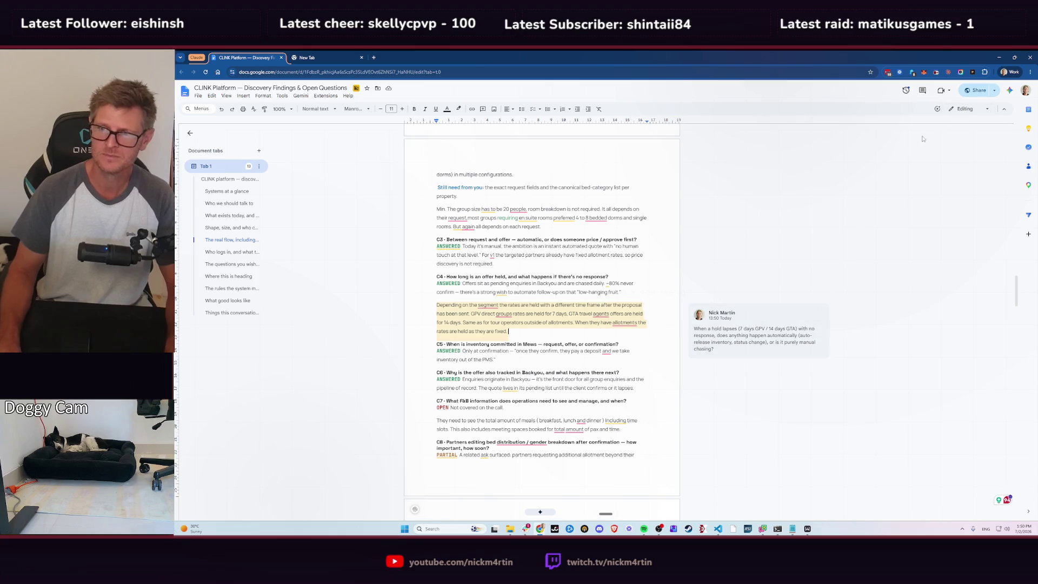
pyautogui.click(976, 91)
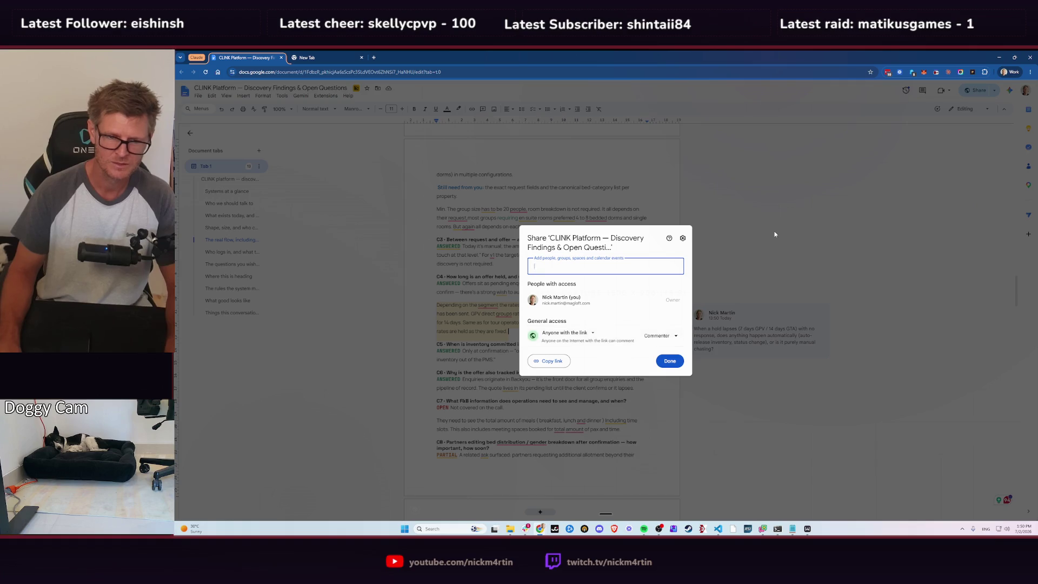
pyautogui.click(669, 360)
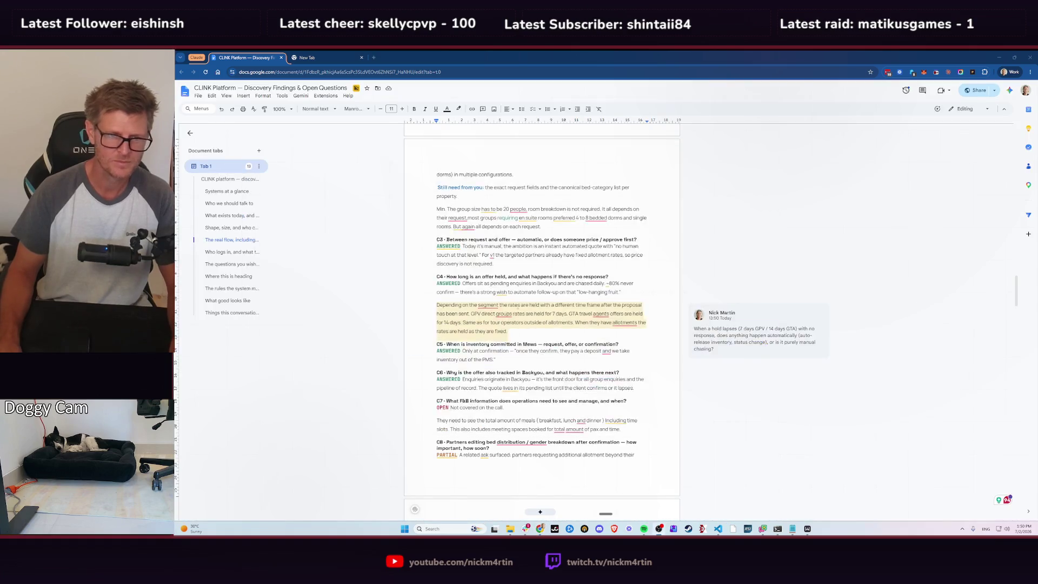
pyautogui.hotkey('alt', 'Tab')
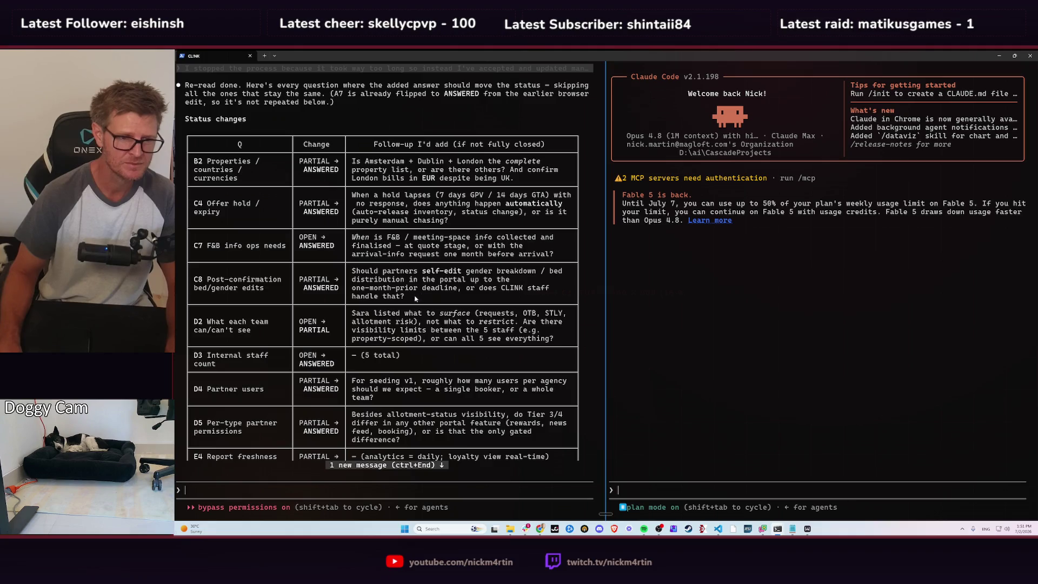
# - Copy C8's follow-up about partners self-editing bed and gender breakdowns from the terminal
pyautogui.moveTo(404, 297); pyautogui.dragTo(353, 272)
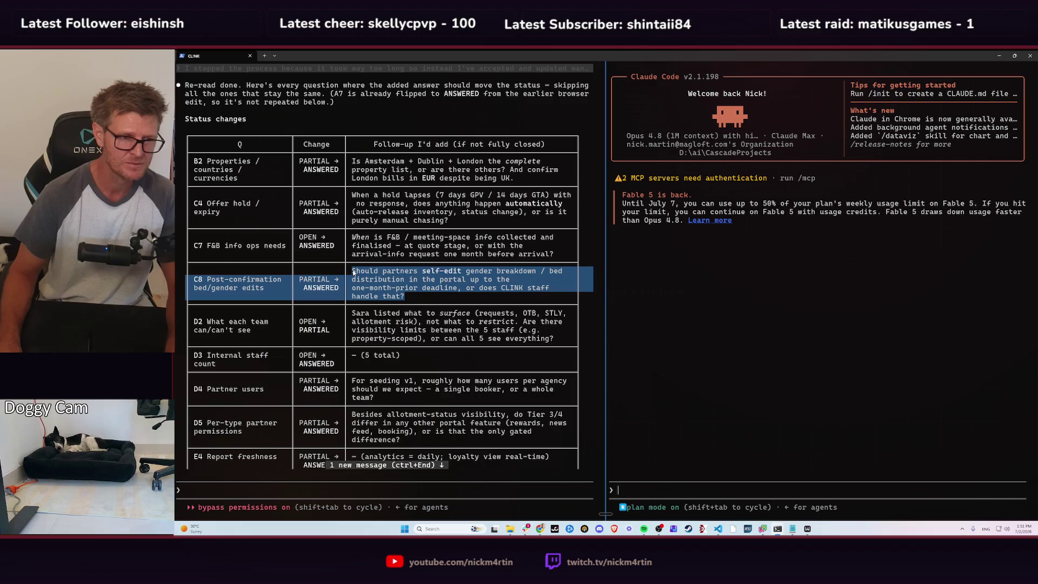
pyautogui.hotkey('ctrl', 'c')
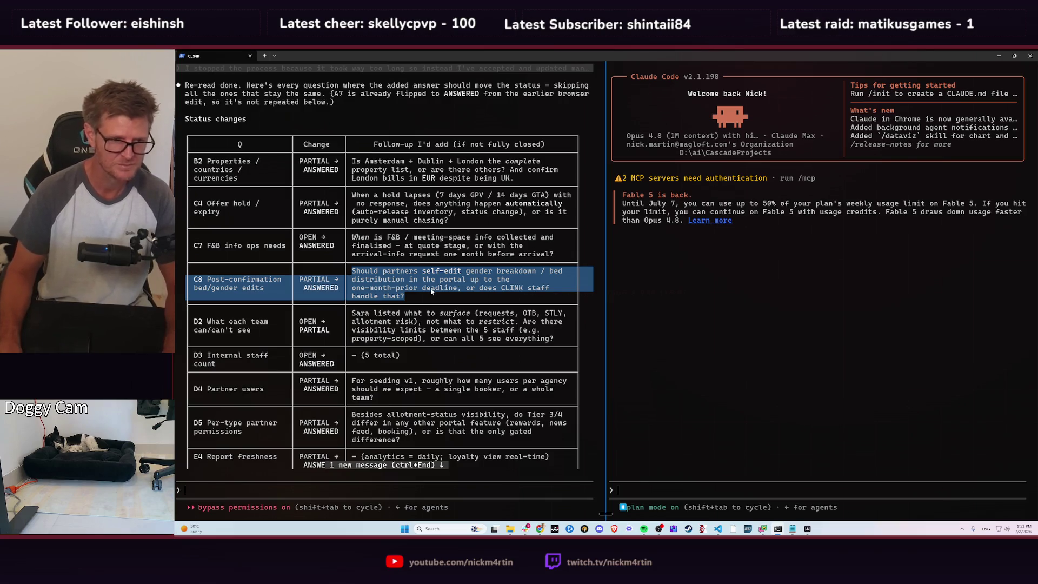
pyautogui.hotkey('ctrl', 'c')
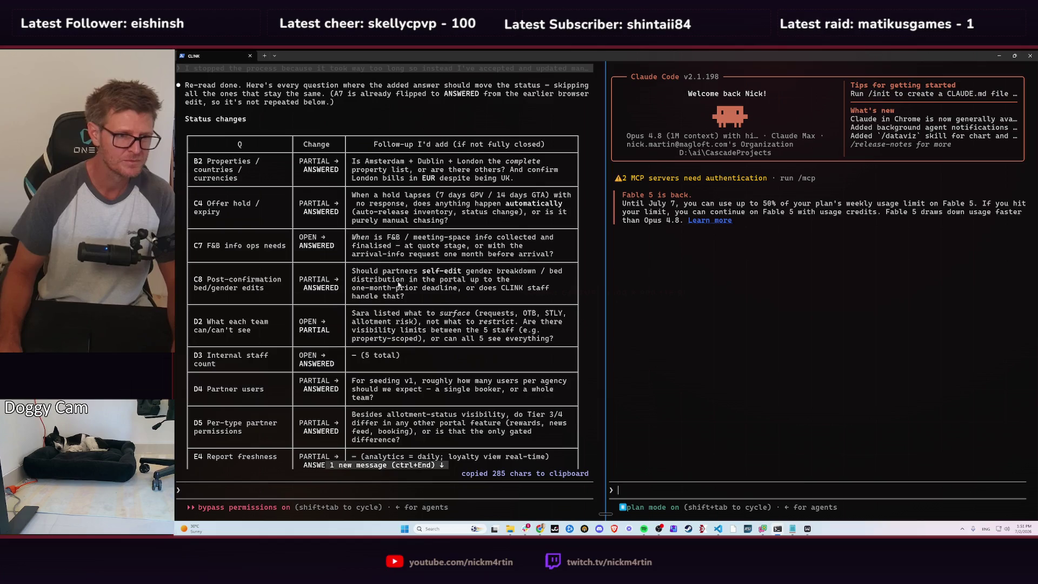
pyautogui.hotkey('alt', 'Tab')
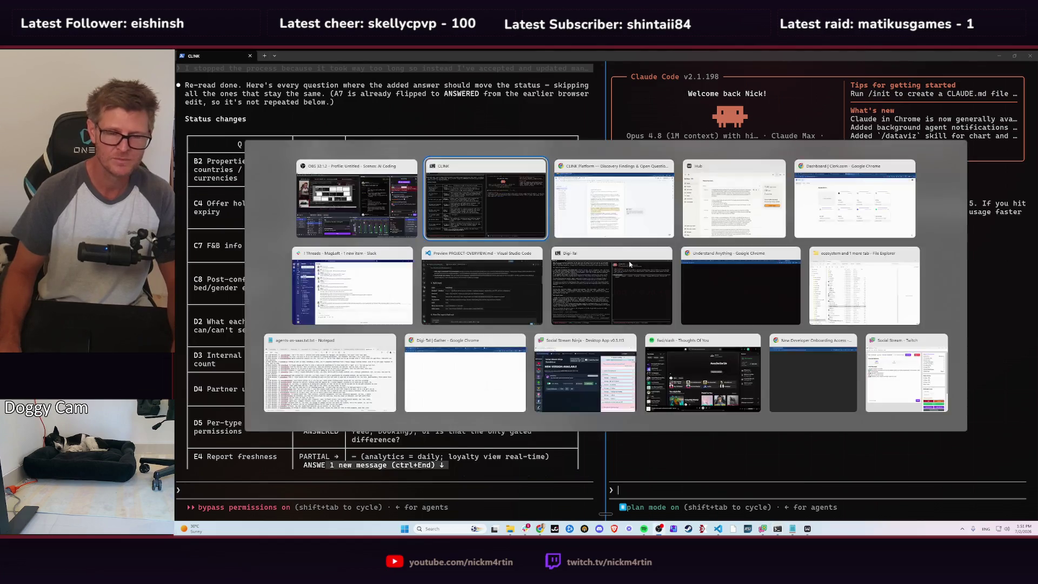
pyautogui.scroll(-2, 513, 269)
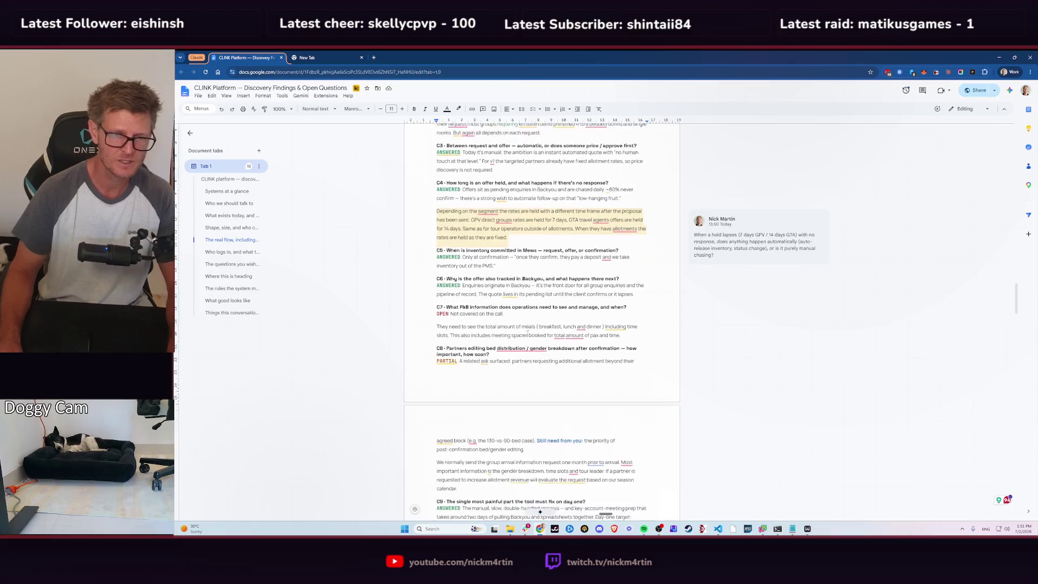
# - Delete C8's 'Still need from you' note, keeping the arrival-request paragraph on its own line
pyautogui.scroll(-1, 501, 332)
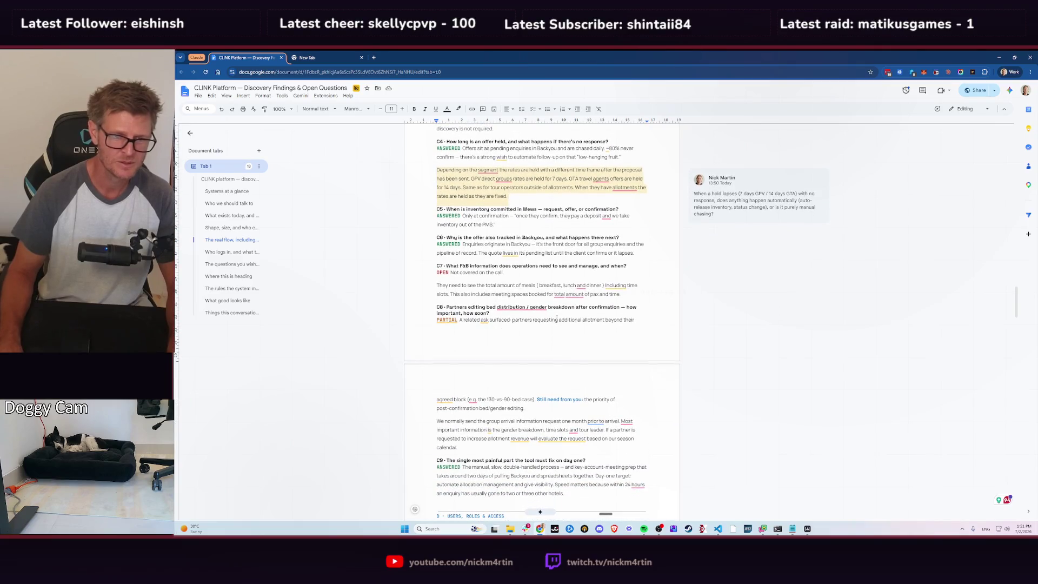
pyautogui.scroll(-1, 597, 316)
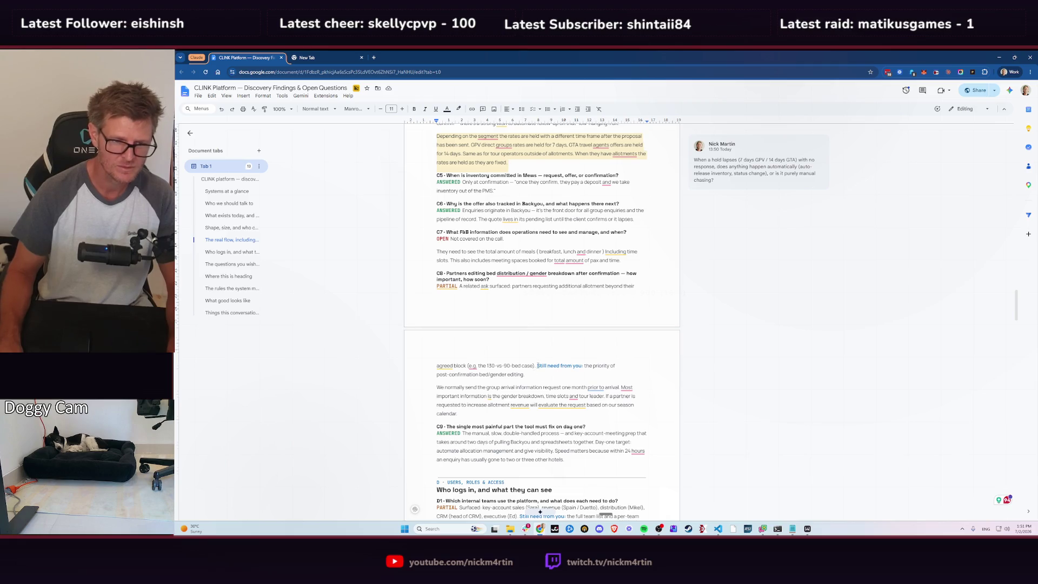
pyautogui.moveTo(538, 366); pyautogui.dragTo(542, 377)
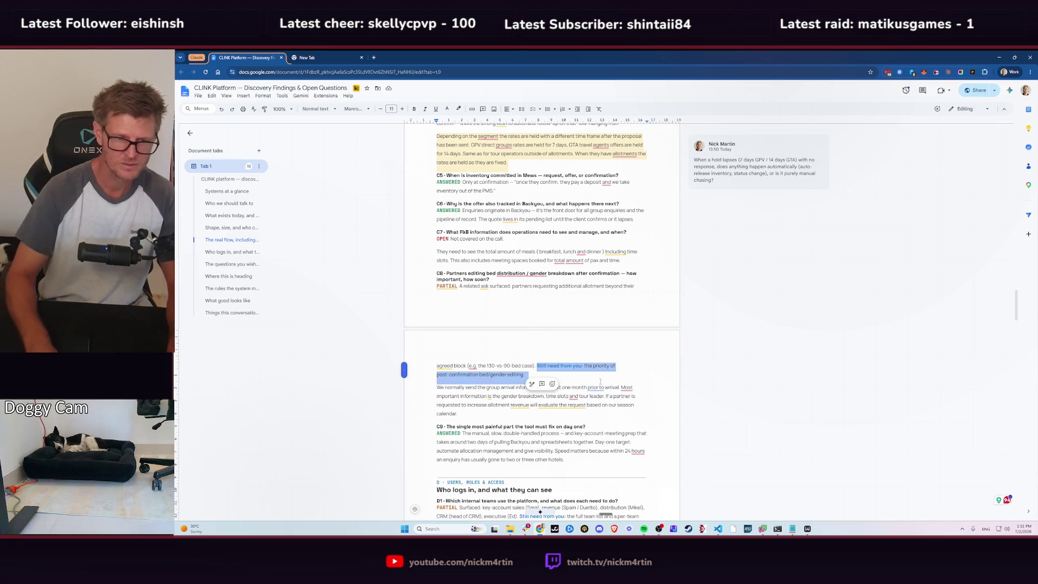
pyautogui.press('BackSpace')
pyautogui.press('Return')
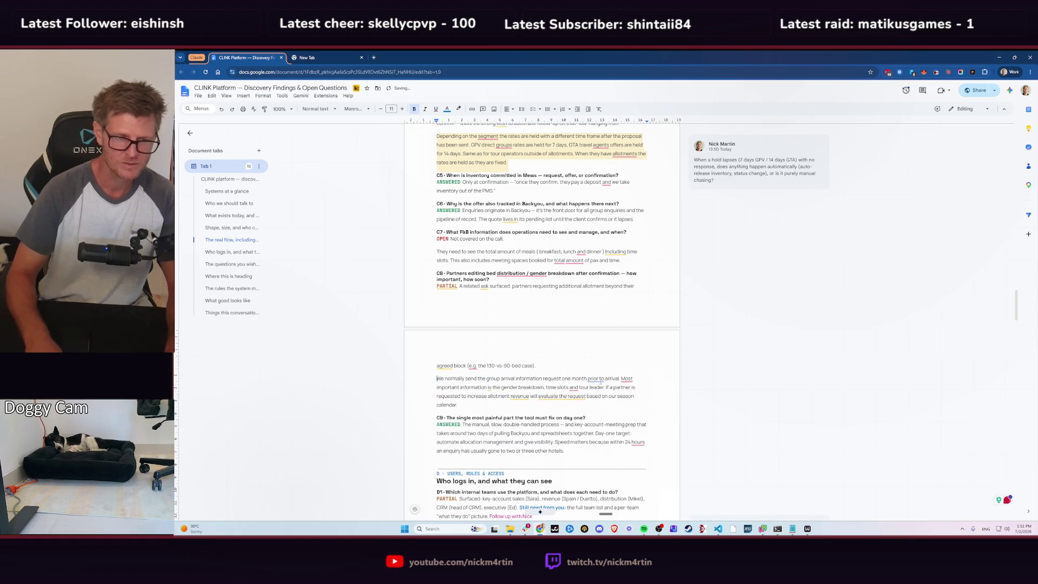
pyautogui.moveTo(631, 380)
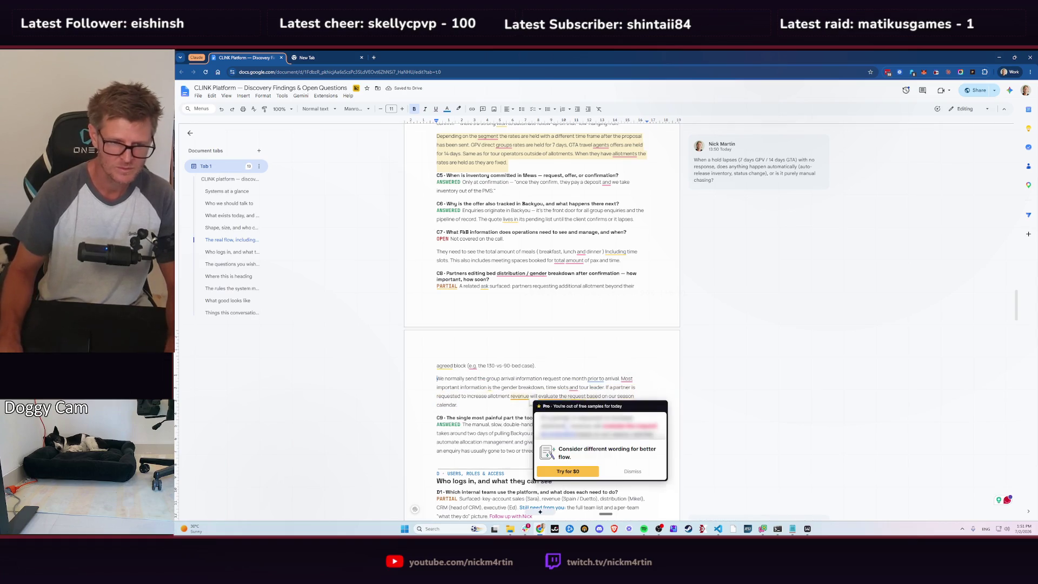
# - Comment on C8's arrival-information paragraph asking whether partners or CLINK staff edit gender/bed breakdowns
pyautogui.tripleClick(488, 403)
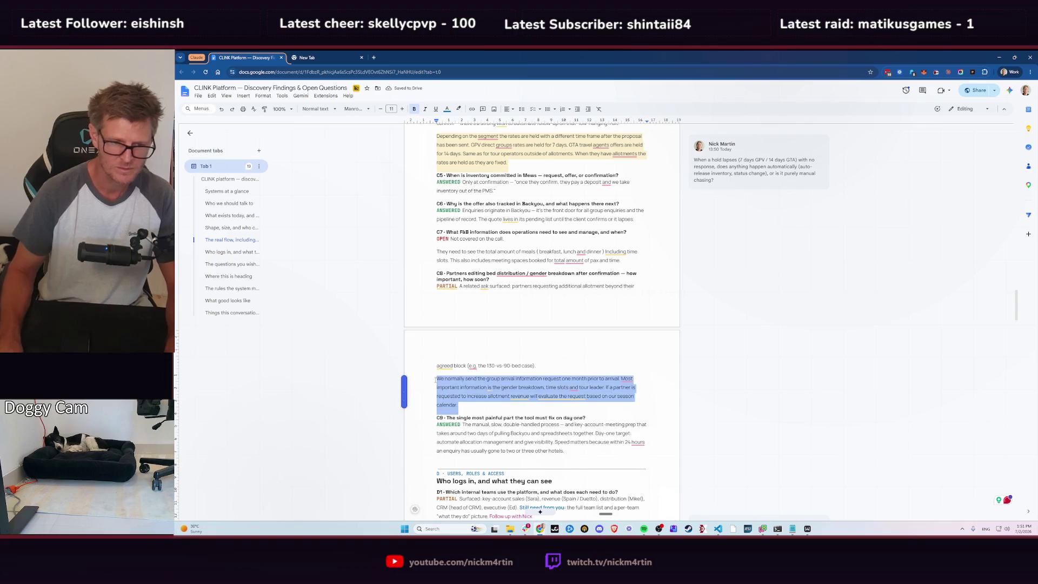
pyautogui.click(510, 414)
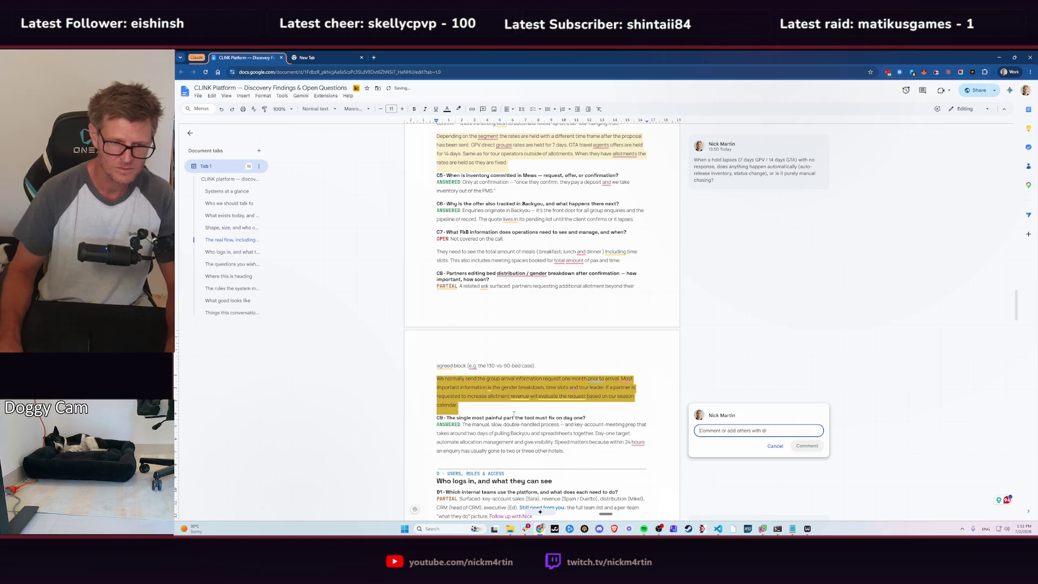
pyautogui.hotkey('ctrl', 'v')
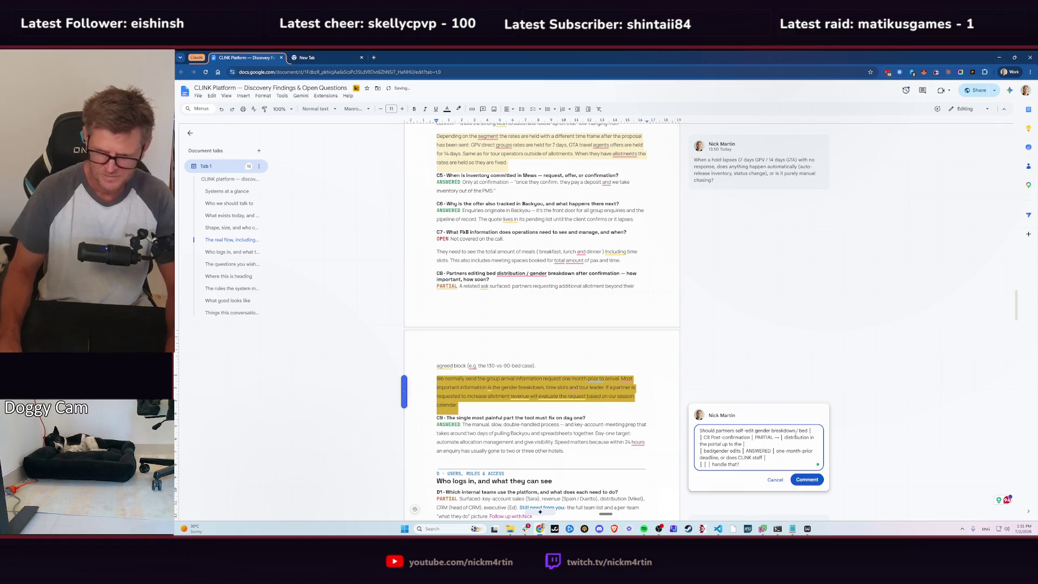
pyautogui.moveTo(789, 431)
pyautogui.moveTo(809, 431); pyautogui.dragTo(778, 437)
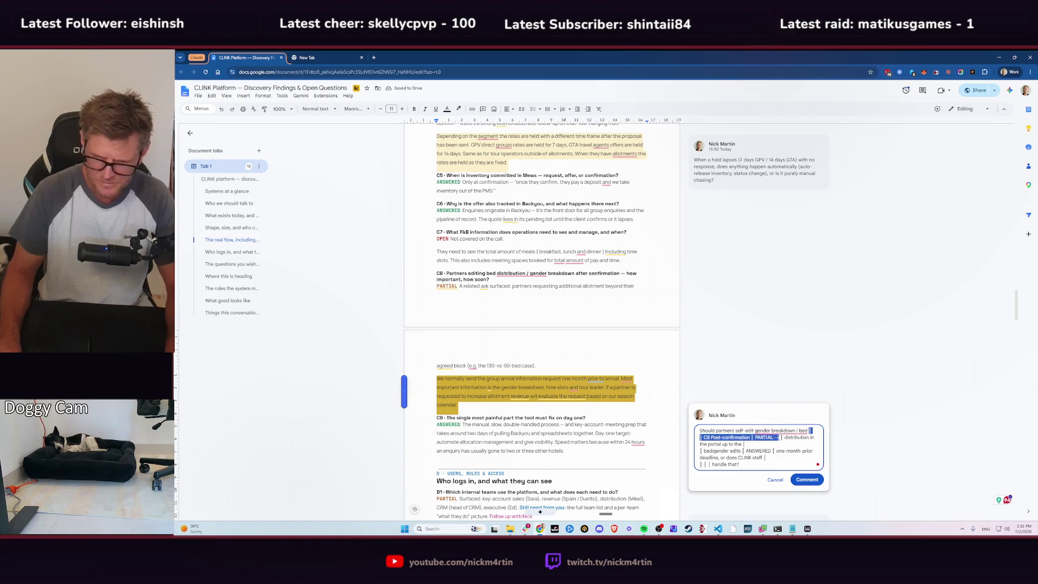
pyautogui.press('BackSpace')
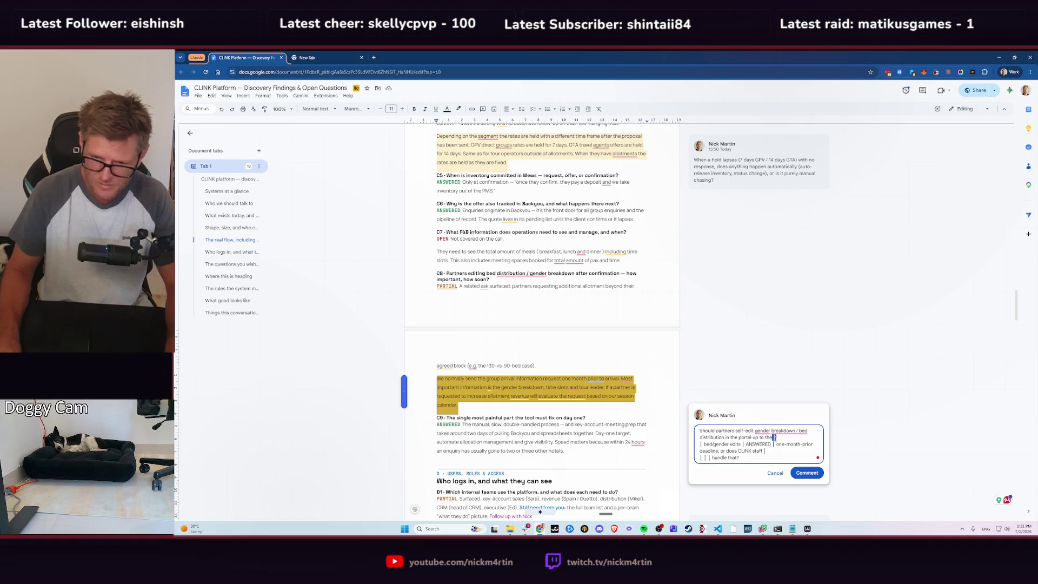
pyautogui.hotkey('shift', 'Down')
pyautogui.press('BackSpace')
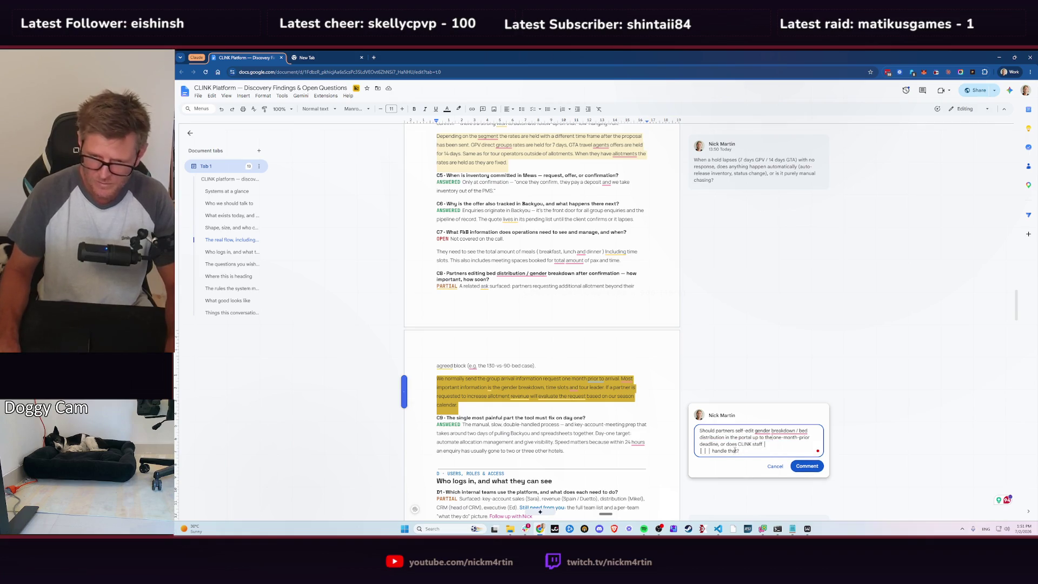
pyautogui.moveTo(764, 445); pyautogui.dragTo(713, 460)
pyautogui.press('BackSpace')
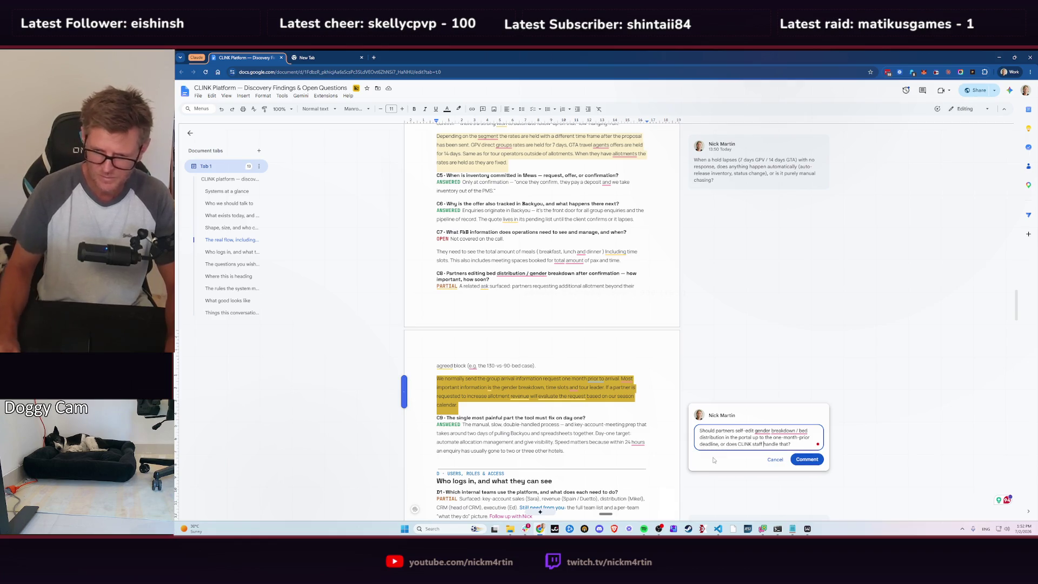
pyautogui.click(809, 460)
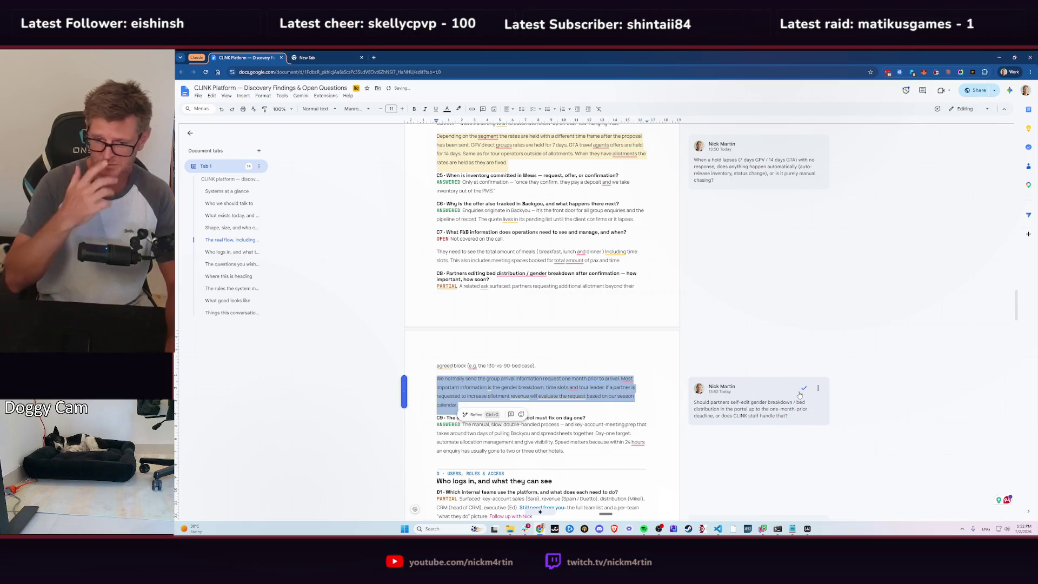
# - Change C8's status from PARTIAL to ANSWERED, reusing C9's ANSWERED tag
pyautogui.click(646, 392)
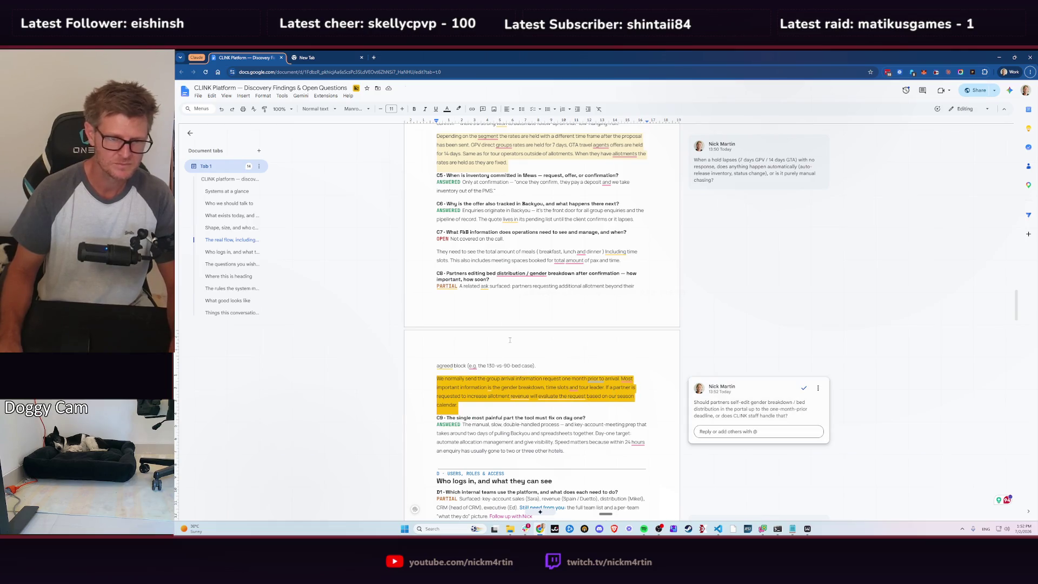
pyautogui.doubleClick(445, 426)
pyautogui.hotkey('ctrl', 'c')
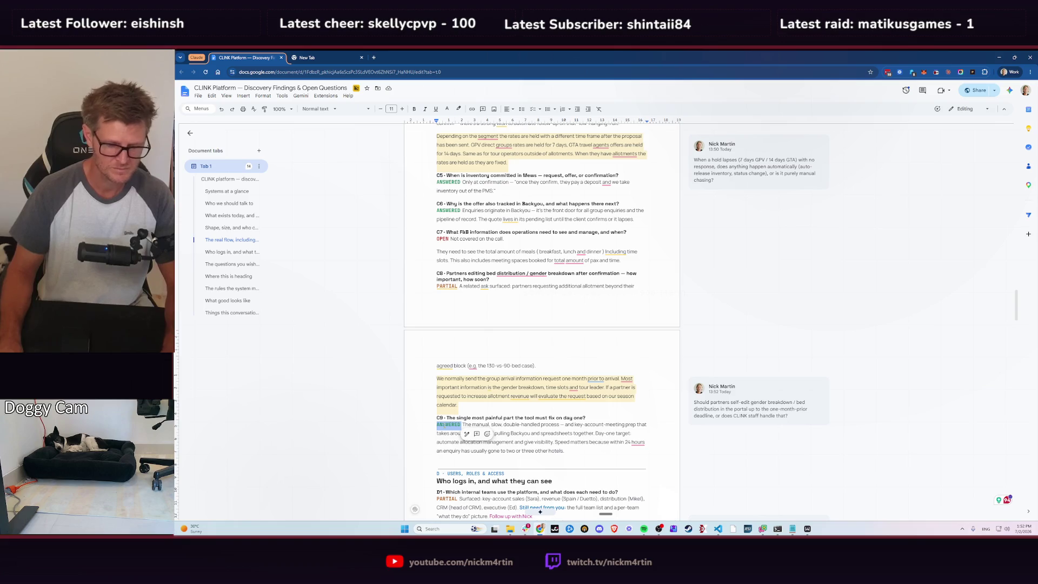
pyautogui.doubleClick(447, 286)
pyautogui.hotkey('ctrl', 'v')
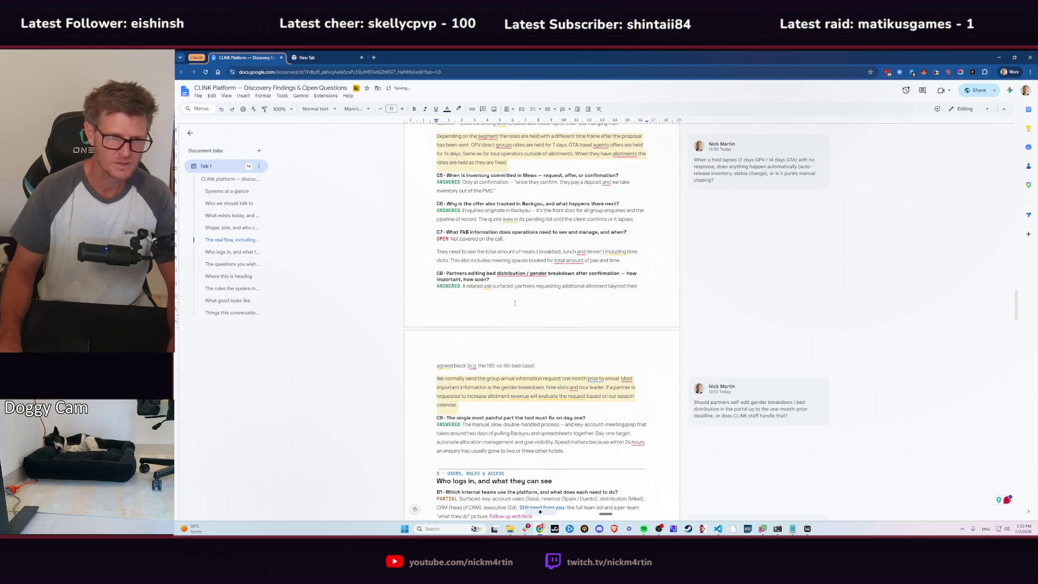
pyautogui.hotkey('alt', 'Tab')
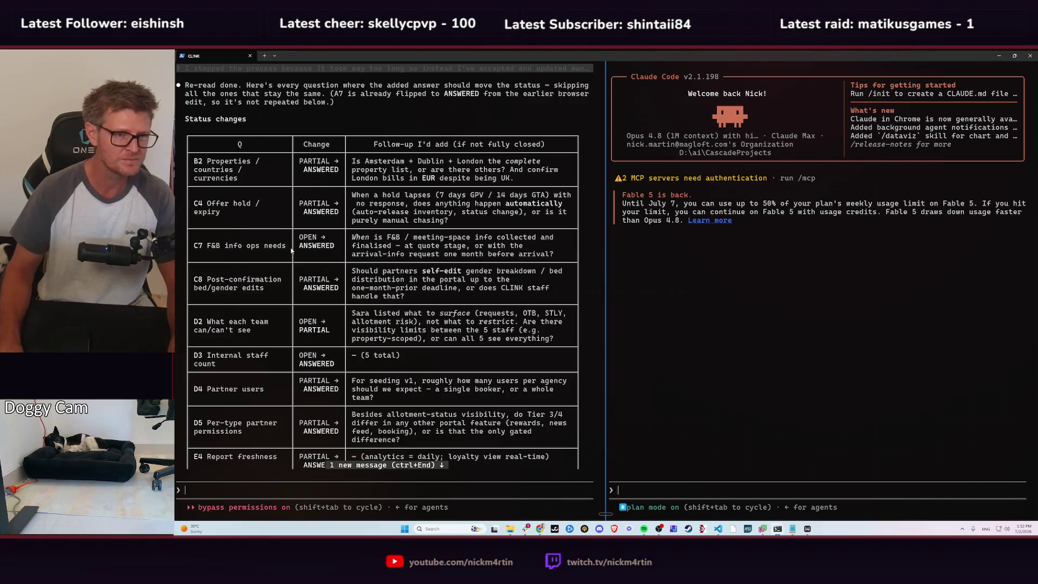
# - Change C7 from OPEN to ANSWERED and delete its 'Not covered on the call.' note
pyautogui.hotkey('alt', 'Tab')
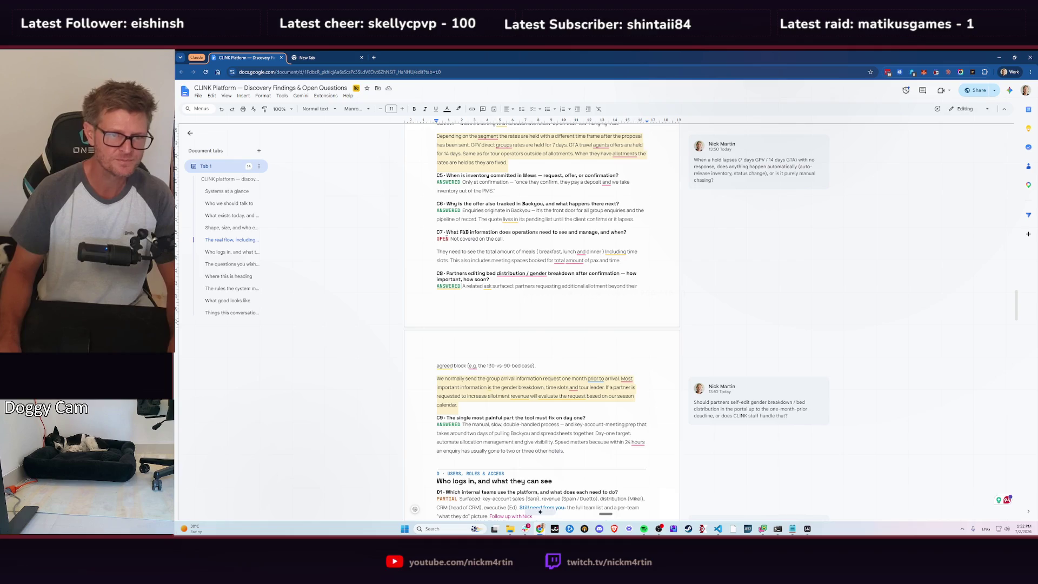
pyautogui.doubleClick(442, 238)
pyautogui.hotkey('ctrl', 'v')
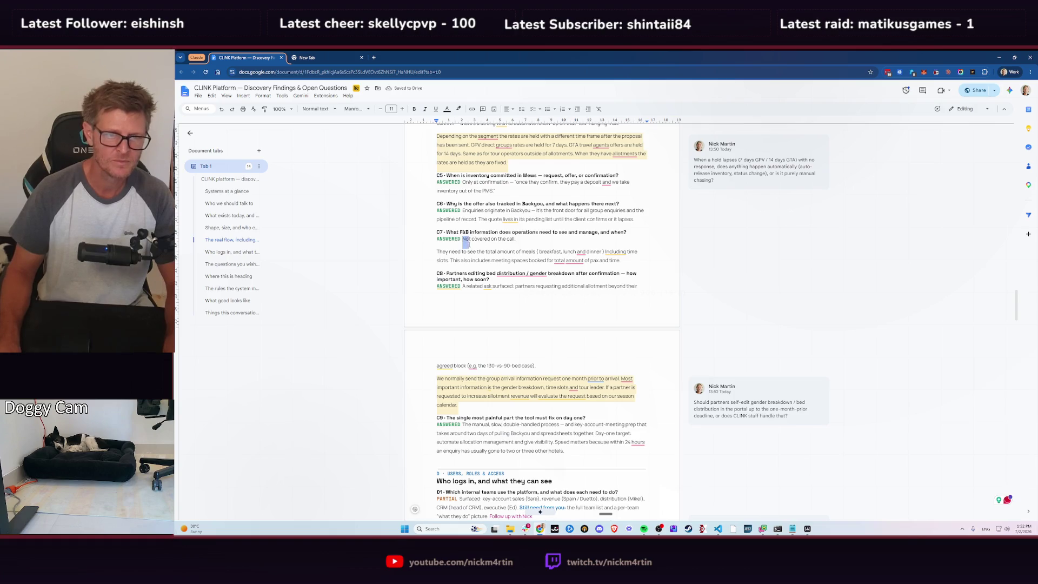
pyautogui.moveTo(469, 244); pyautogui.dragTo(512, 244)
pyautogui.press('BackSpace')
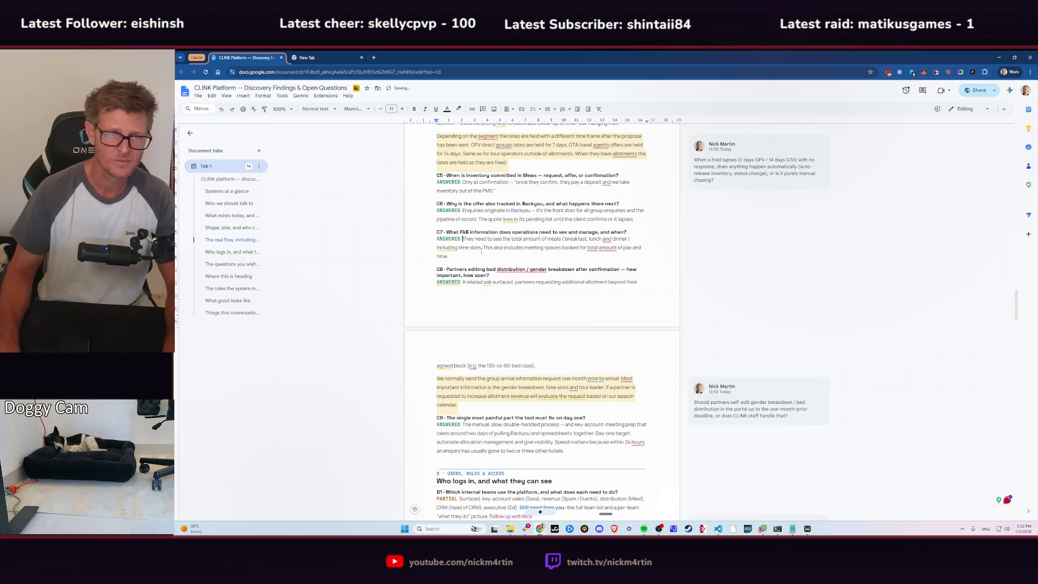
pyautogui.click(473, 259)
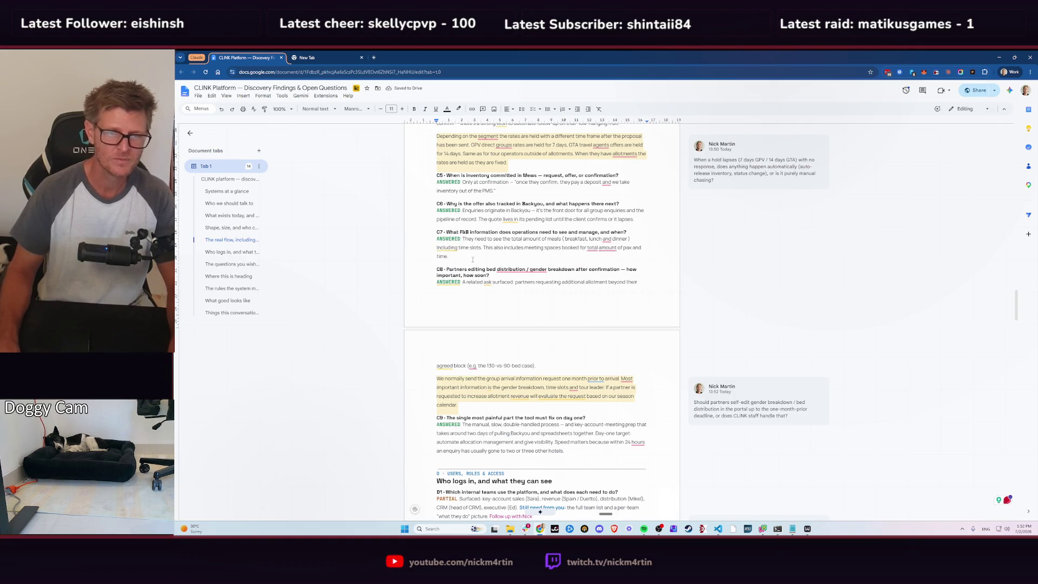
pyautogui.hotkey('alt', 'Tab')
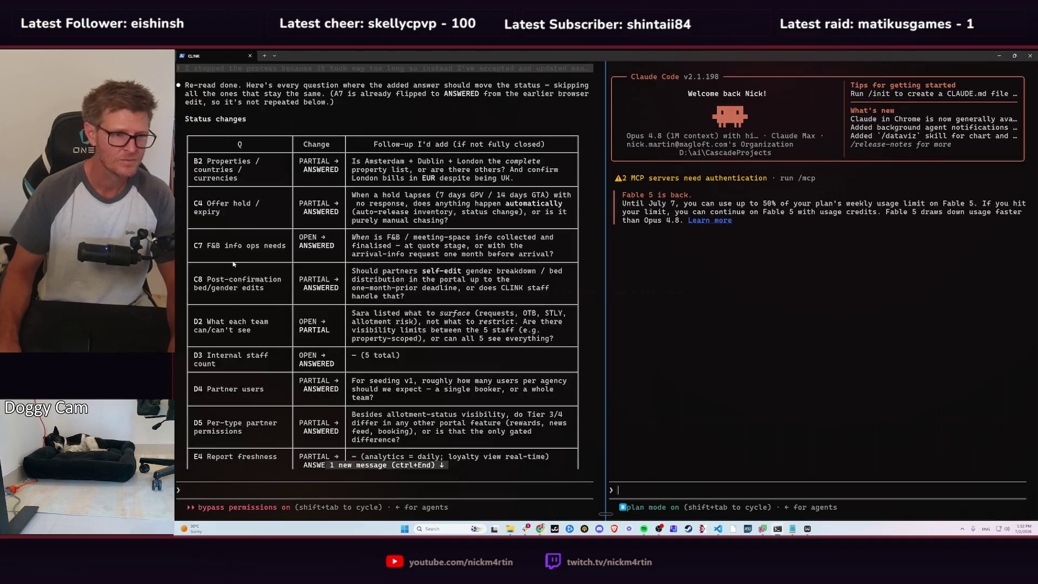
pyautogui.hotkey('alt', 'Tab')
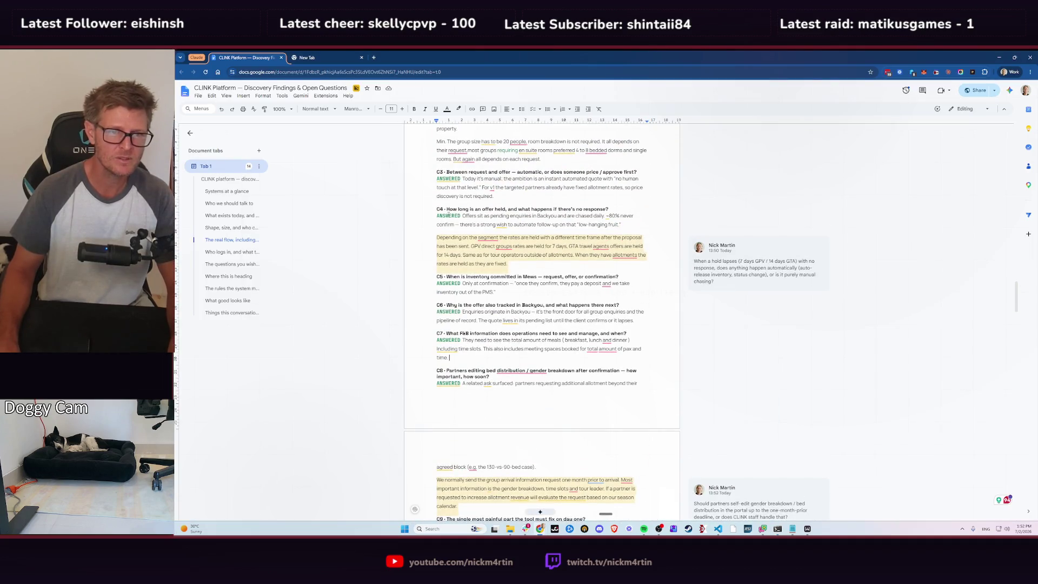
pyautogui.scroll(-5, 533, 259)
pyautogui.hotkey('alt', 'Tab')
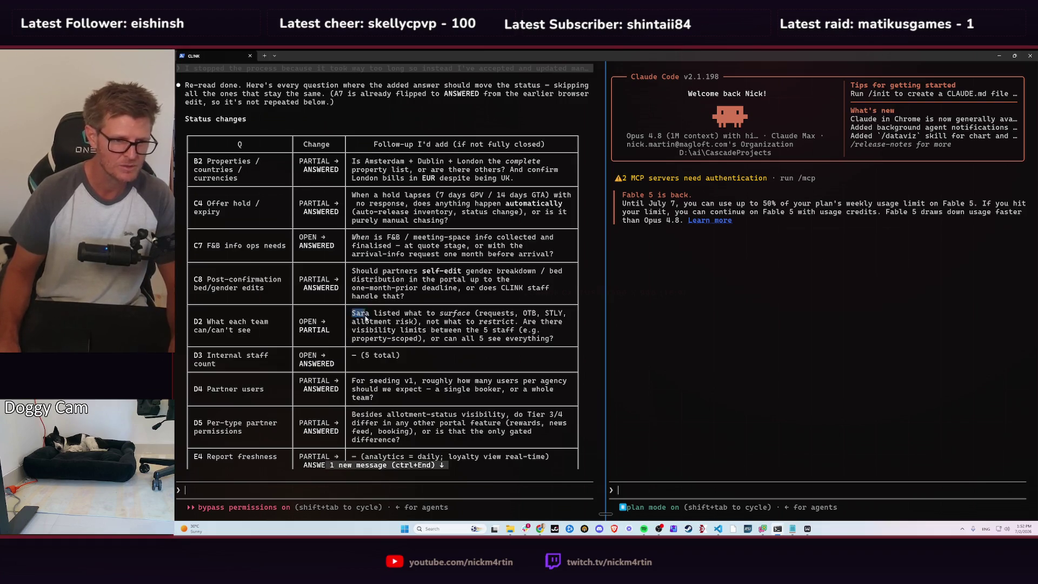
# - Copy D2's follow-up question about what each team's staff can and can't see
pyautogui.moveTo(351, 313); pyautogui.dragTo(430, 339)
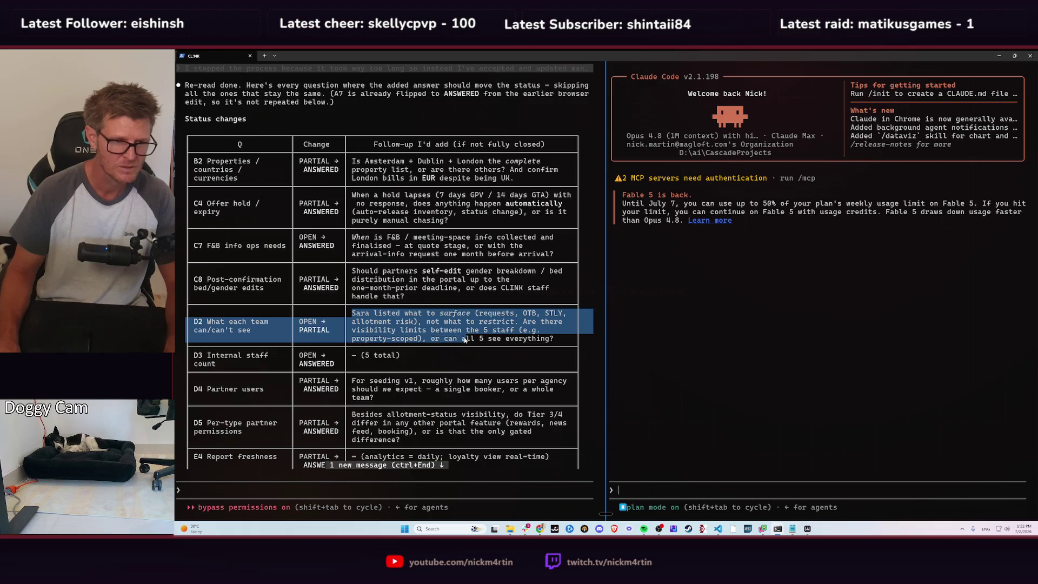
pyautogui.moveTo(485, 341); pyautogui.dragTo(541, 341)
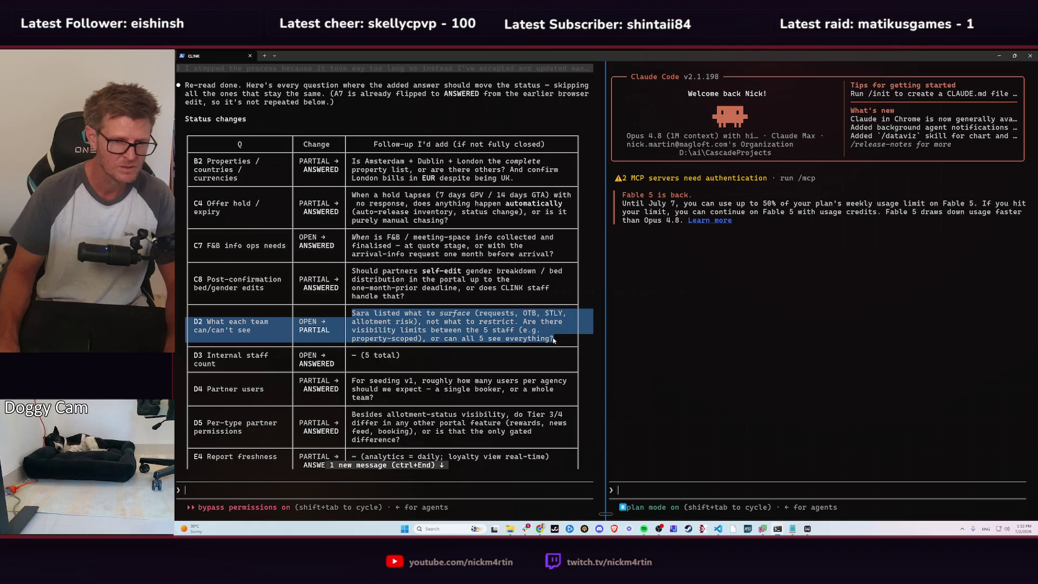
pyautogui.moveTo(554, 339); pyautogui.dragTo(554, 339)
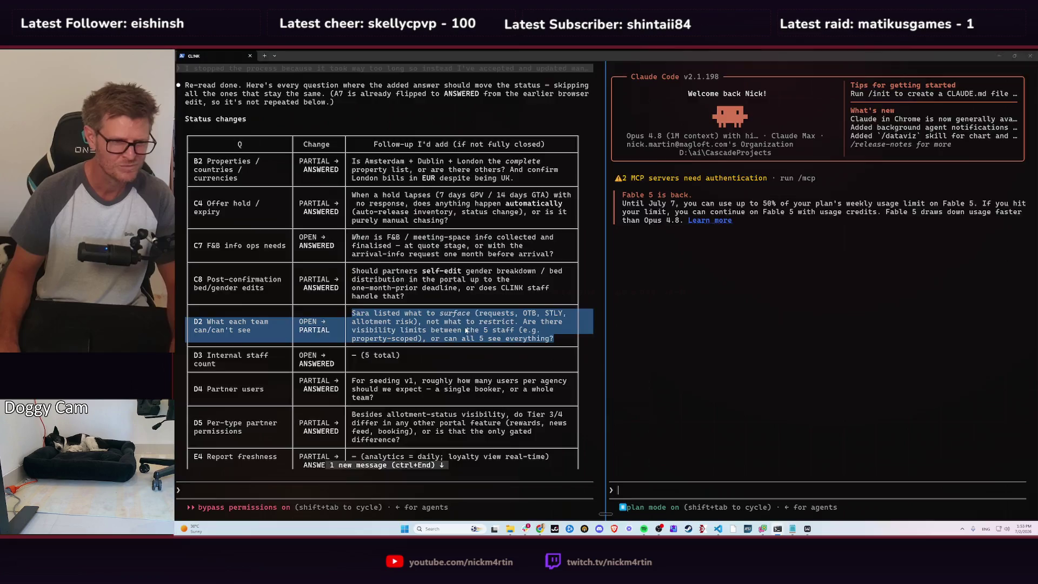
pyautogui.hotkey('alt', 'Tab')
pyautogui.doubleClick(448, 363)
pyautogui.hotkey('ctrl', 'c')
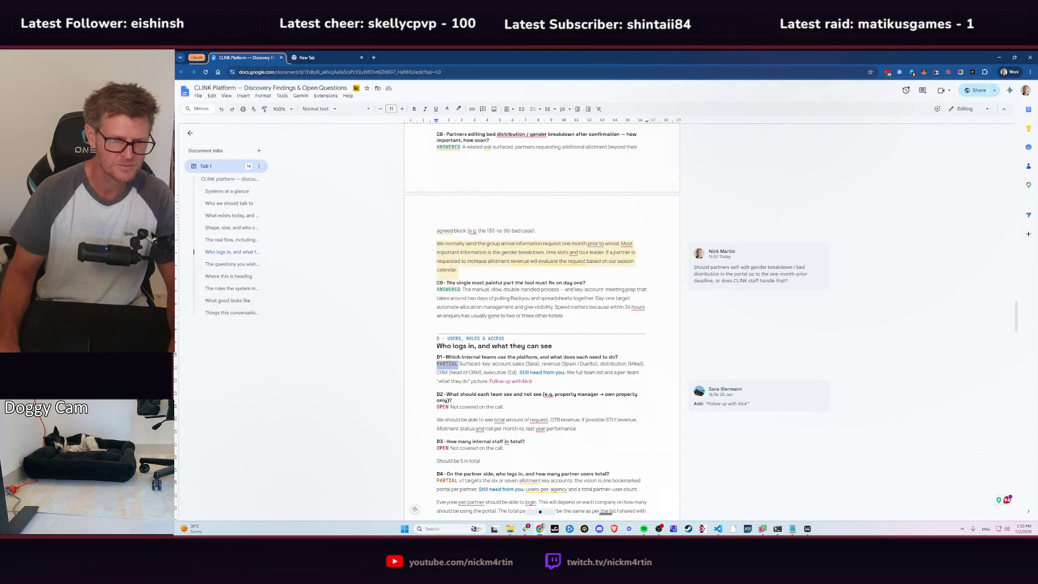
# - Change D2's status from OPEN to PARTIAL and remove its 'Not covered on the call.' note
pyautogui.scroll(-1, 453, 363)
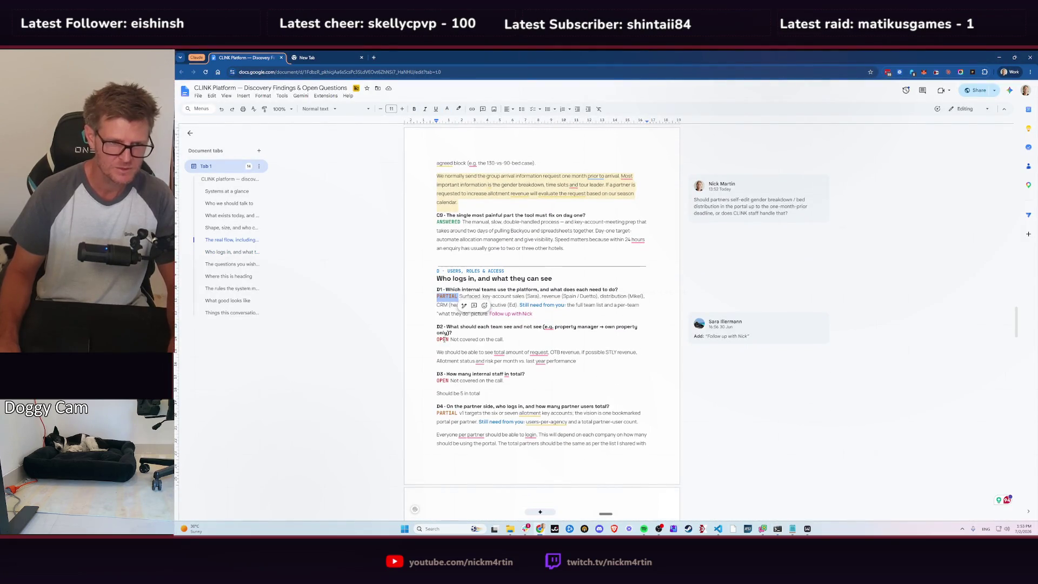
pyautogui.doubleClick(442, 339)
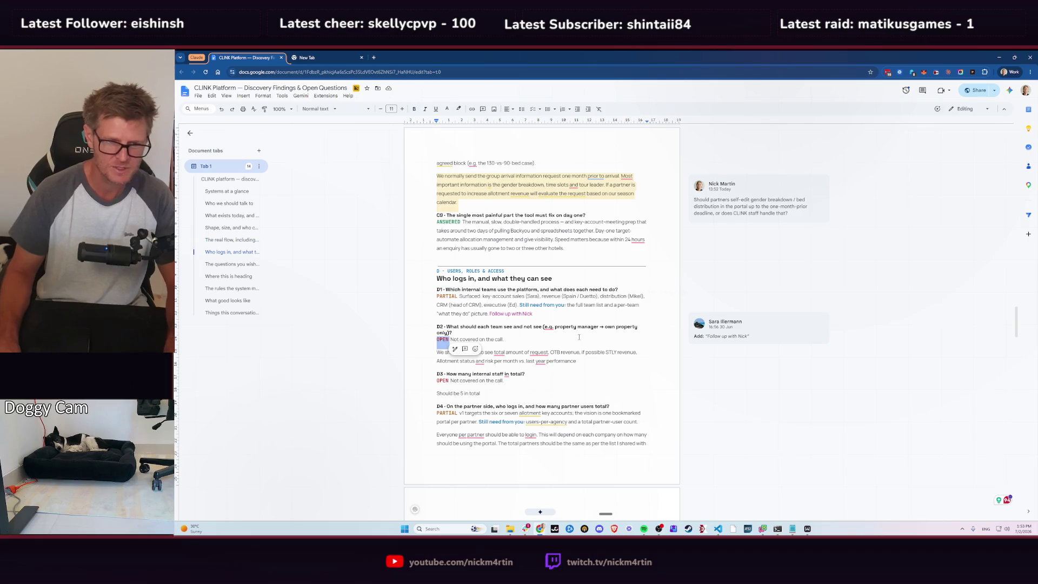
pyautogui.hotkey('ctrl', 'v')
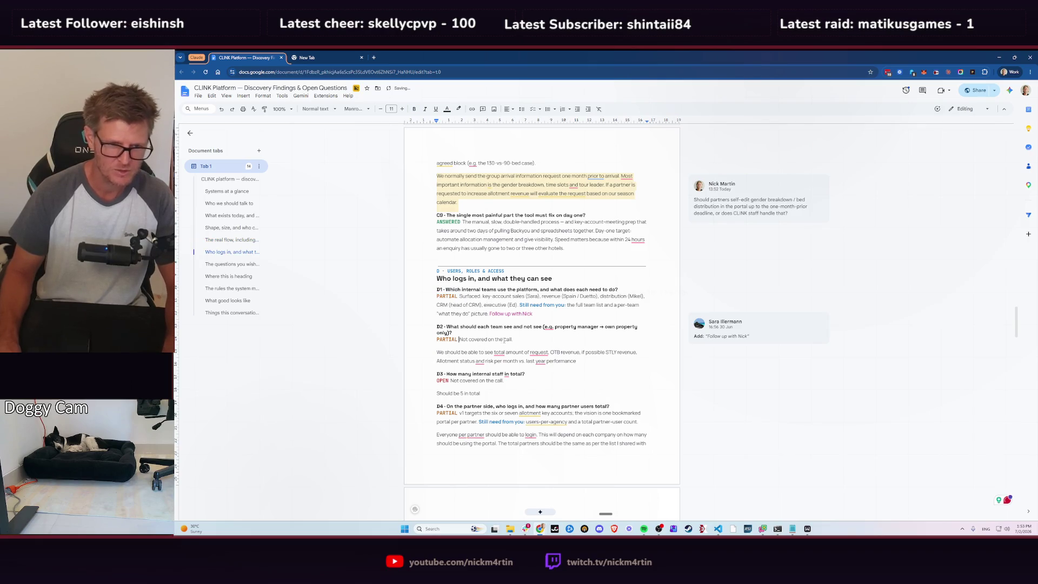
pyautogui.moveTo(459, 339); pyautogui.dragTo(439, 354)
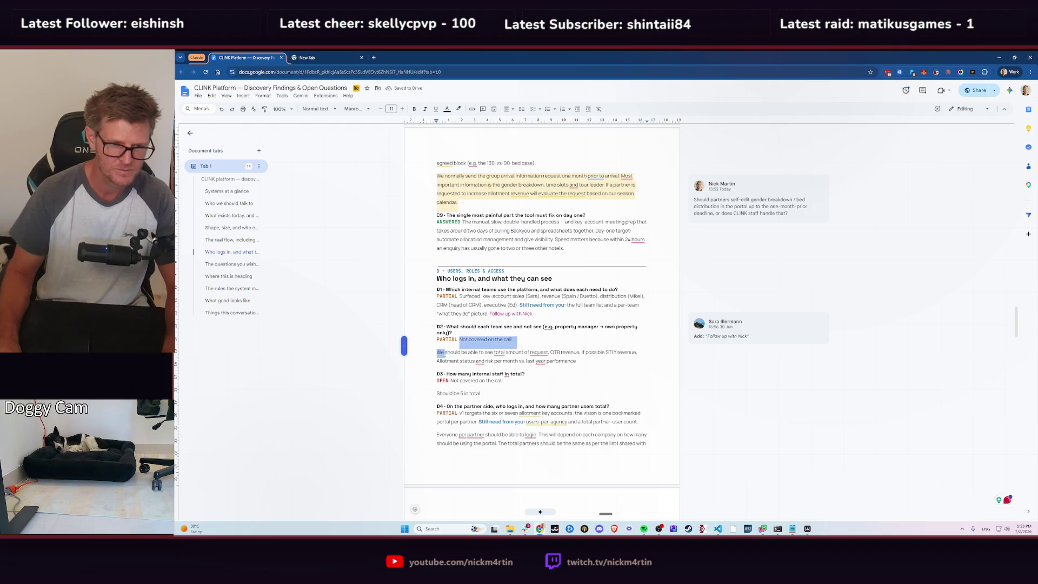
pyautogui.press('BackSpace')
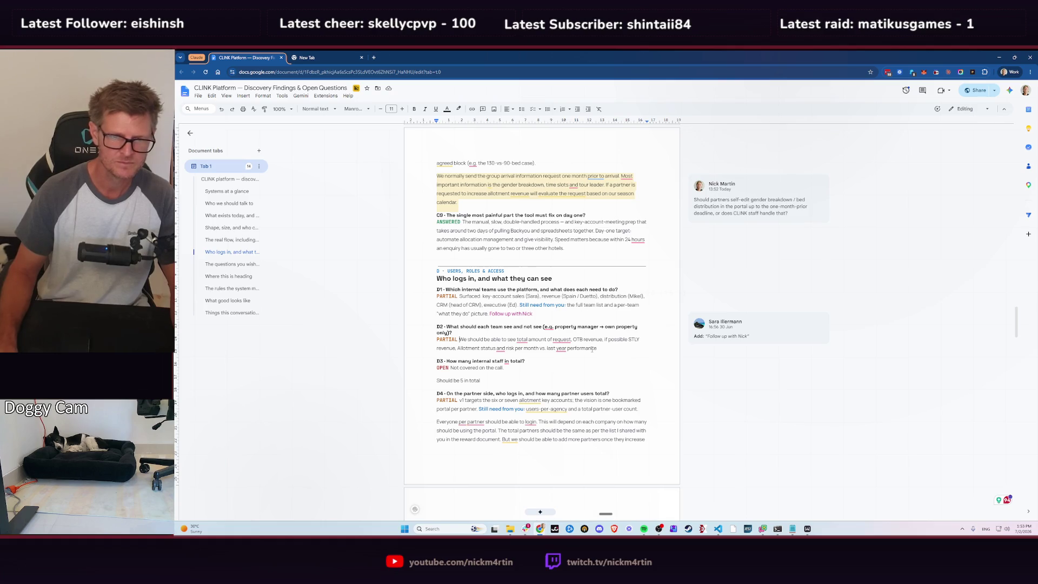
pyautogui.write('.')
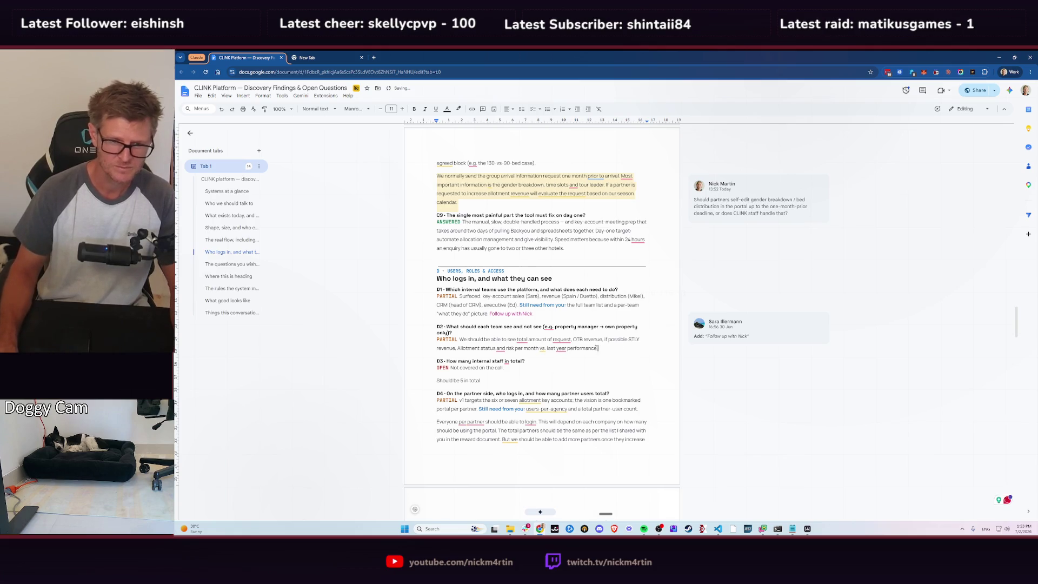
pyautogui.moveTo(598, 348); pyautogui.dragTo(480, 339)
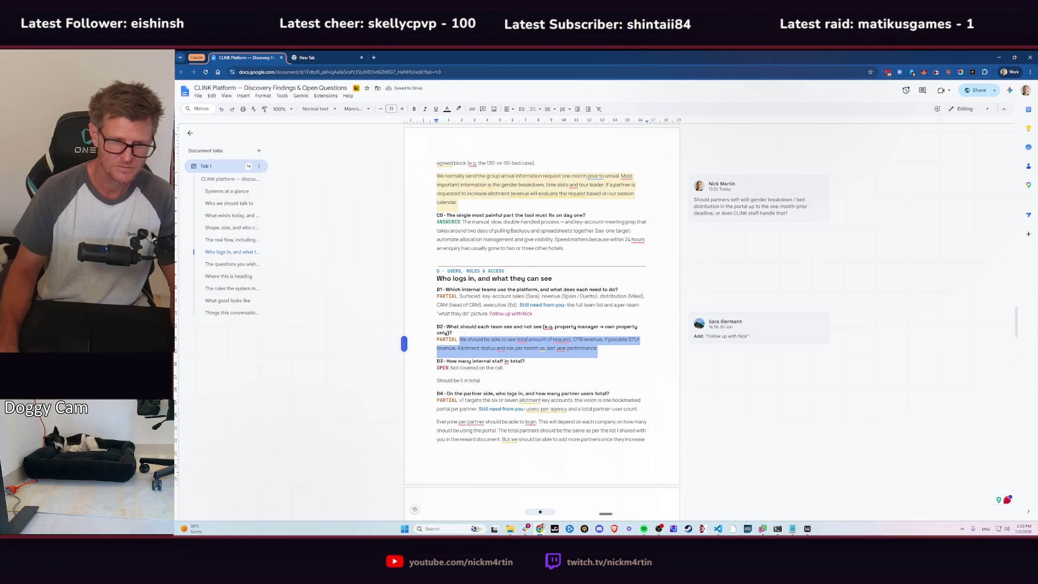
# - Comment on D2's answer asking whether anyone at CLINK sees everything or some teams get restrictions
pyautogui.click(650, 358)
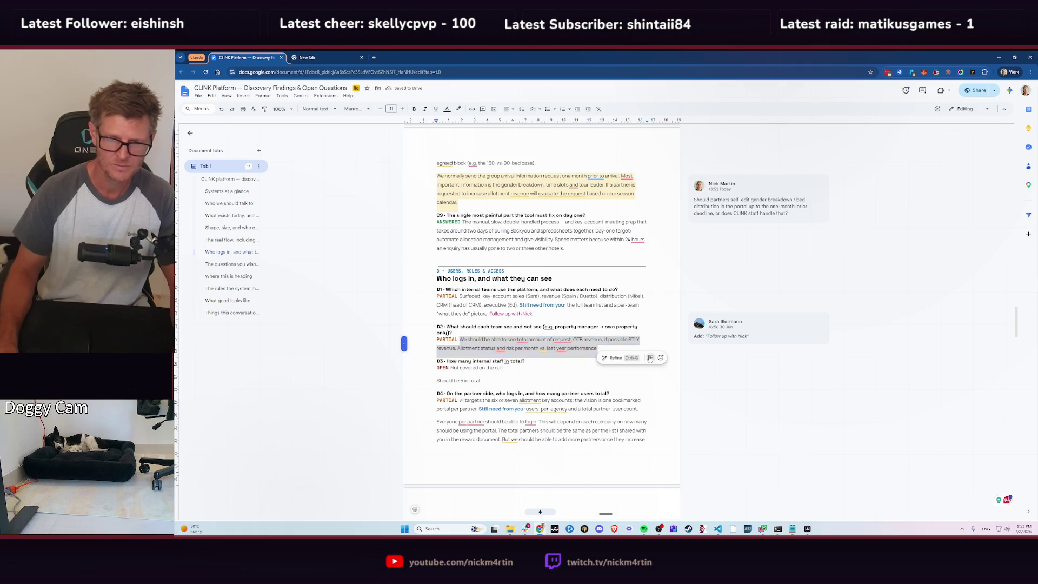
pyautogui.write('When ')
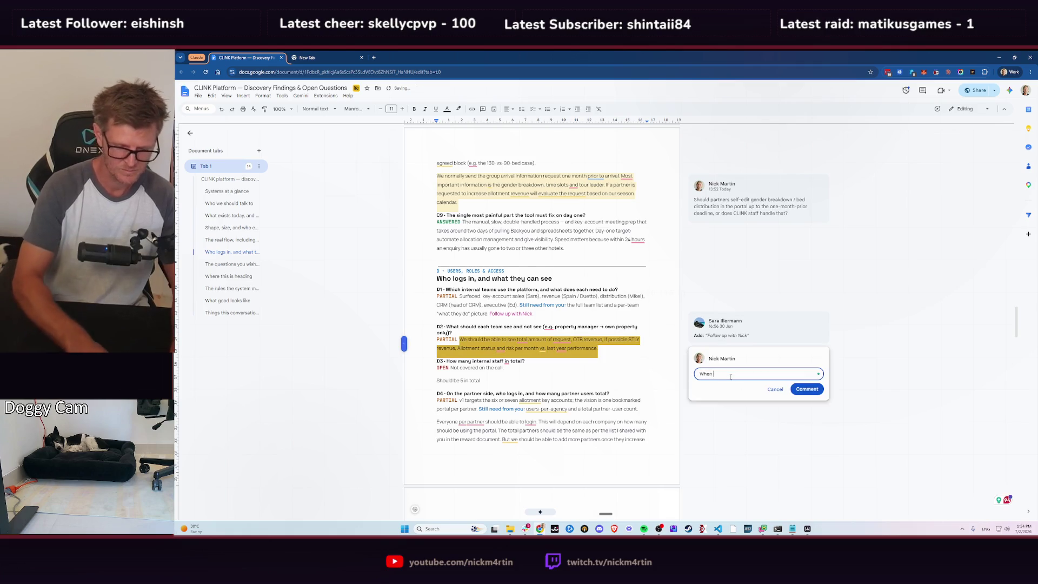
pyautogui.write('we build this')
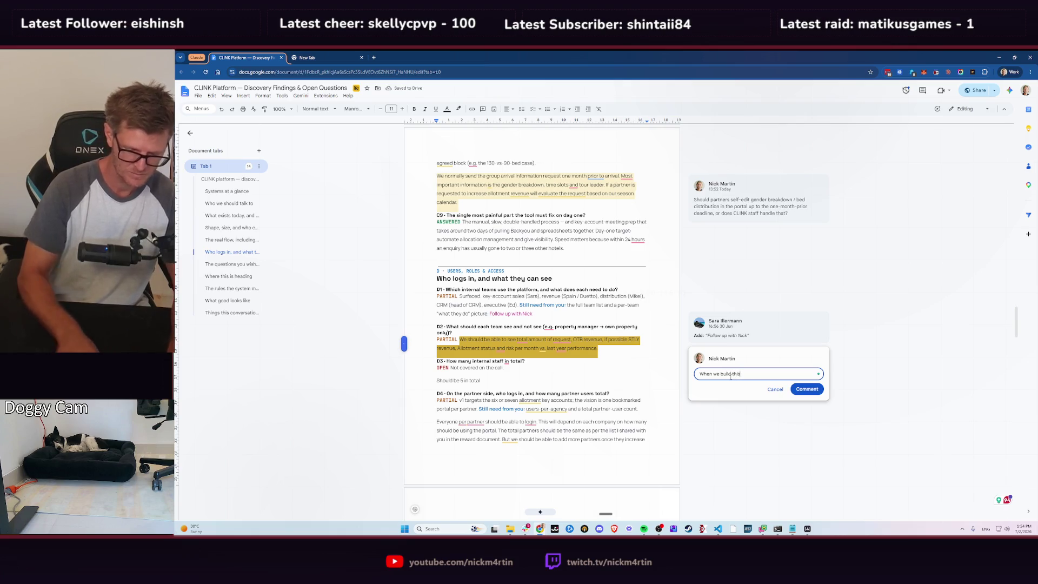
pyautogui.write(', do')
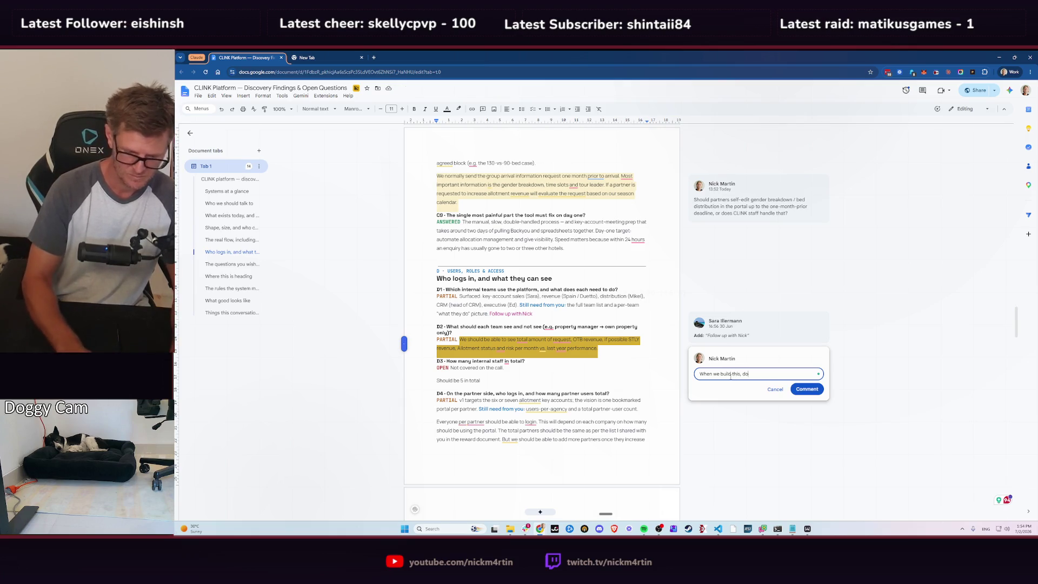
pyautogui.write(' we just b')
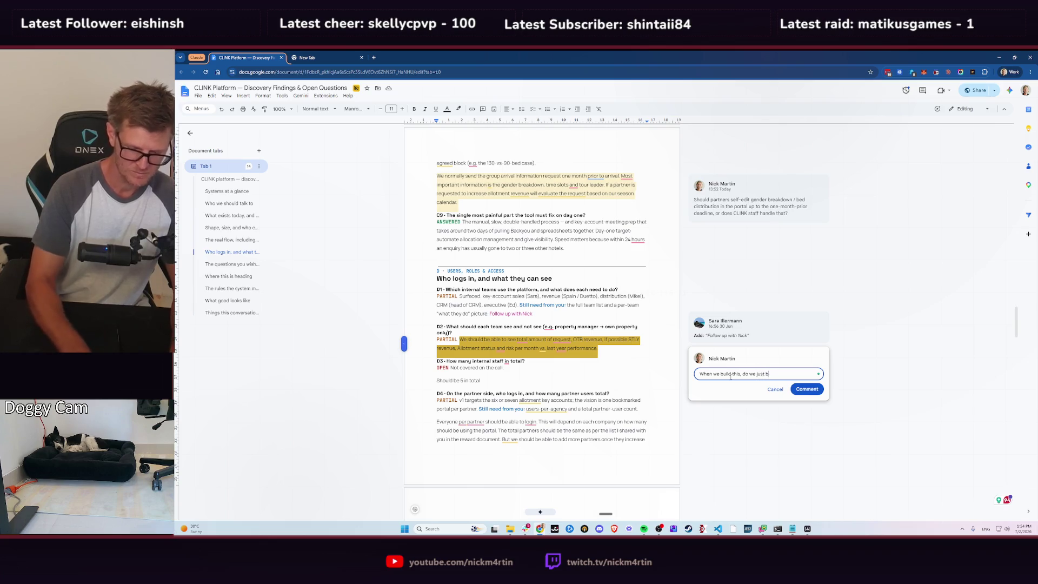
pyautogui.write('uild it with')
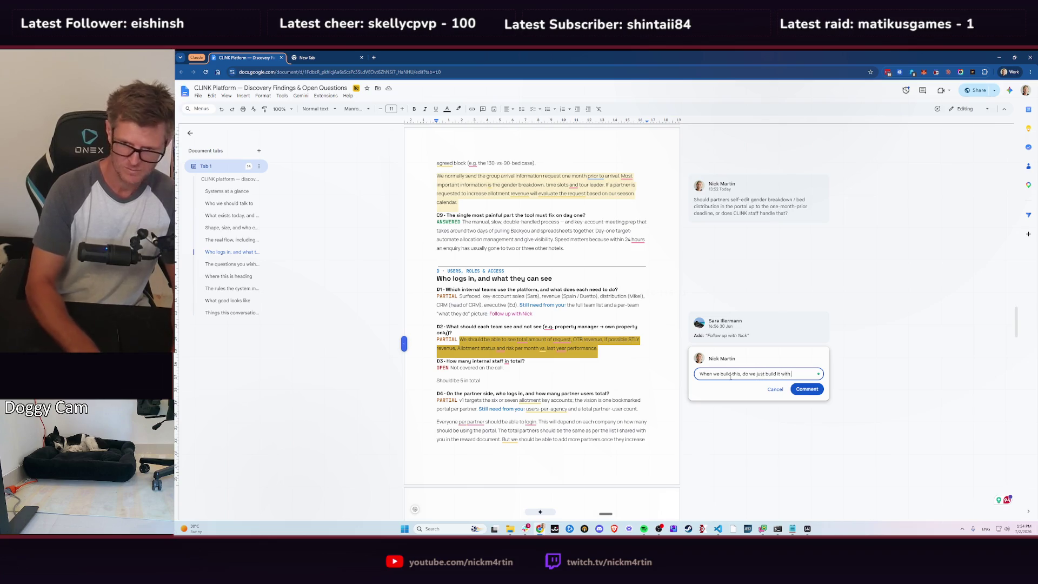
pyautogui.write(' "any')
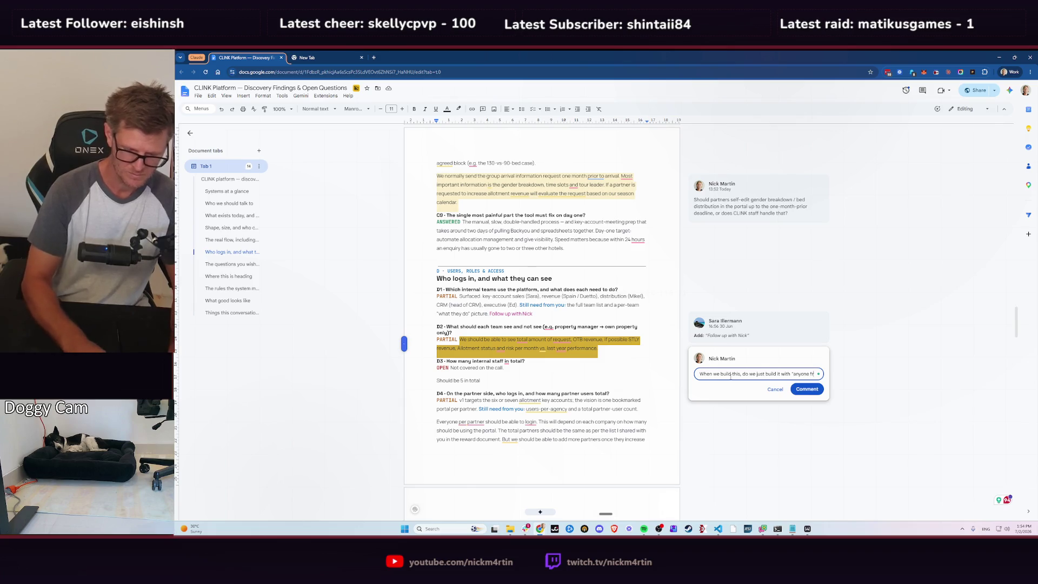
pyautogui.write('one from CLINK can see anyth')
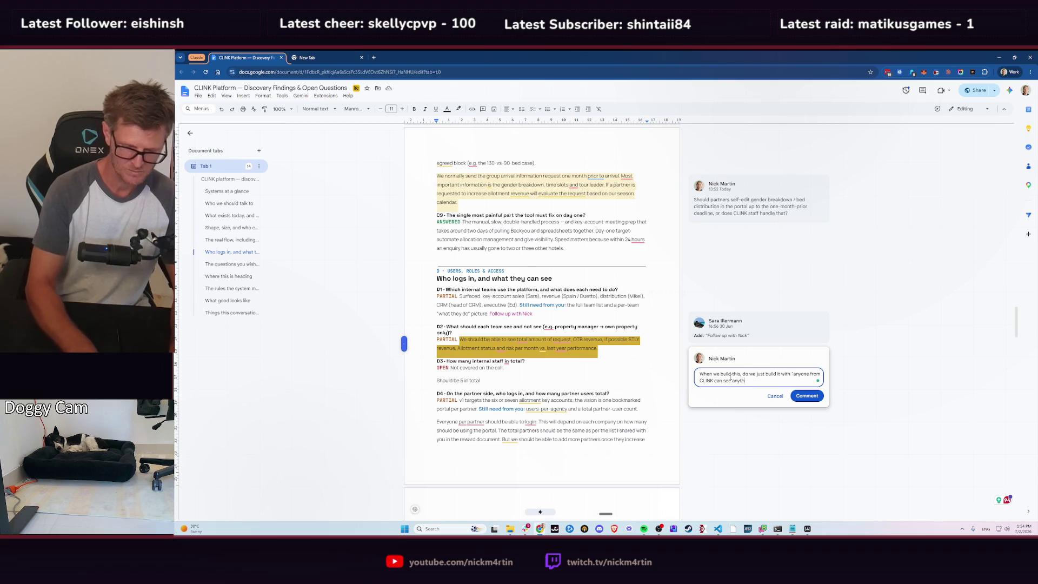
pyautogui.write('ing" or do')
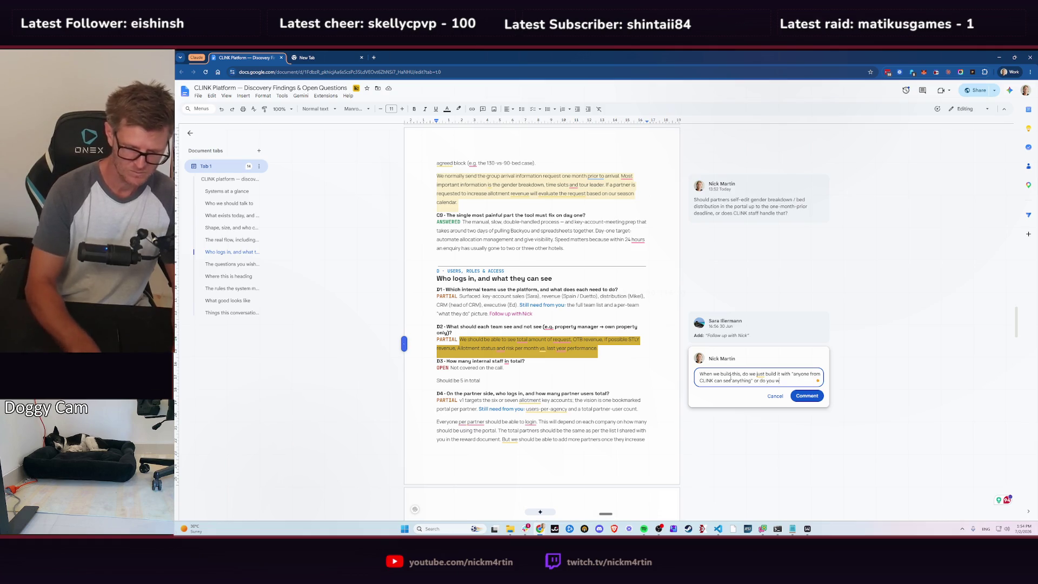
pyautogui.write('you want to have cert')
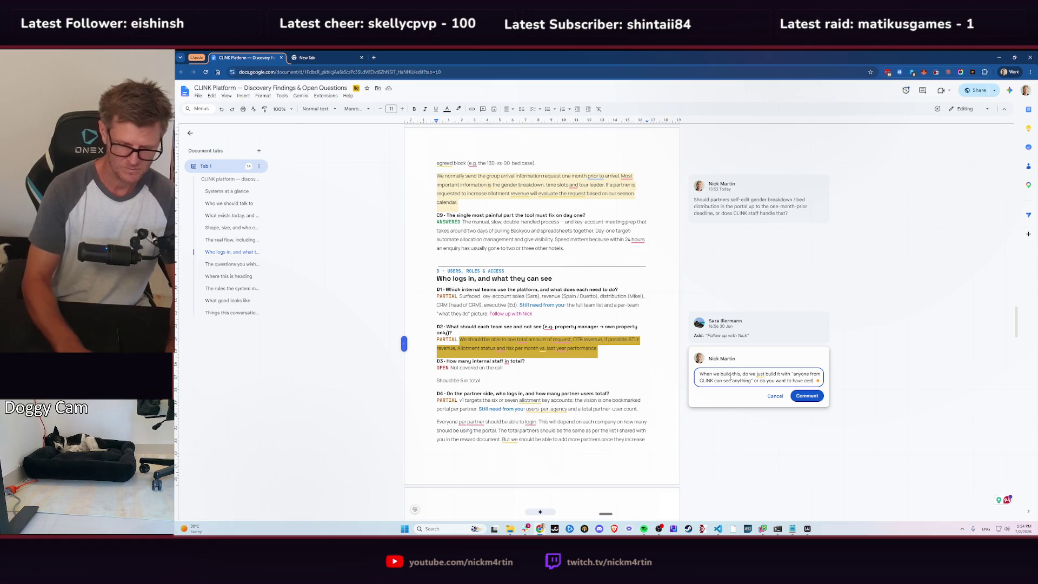
pyautogui.write('ain restrictions')
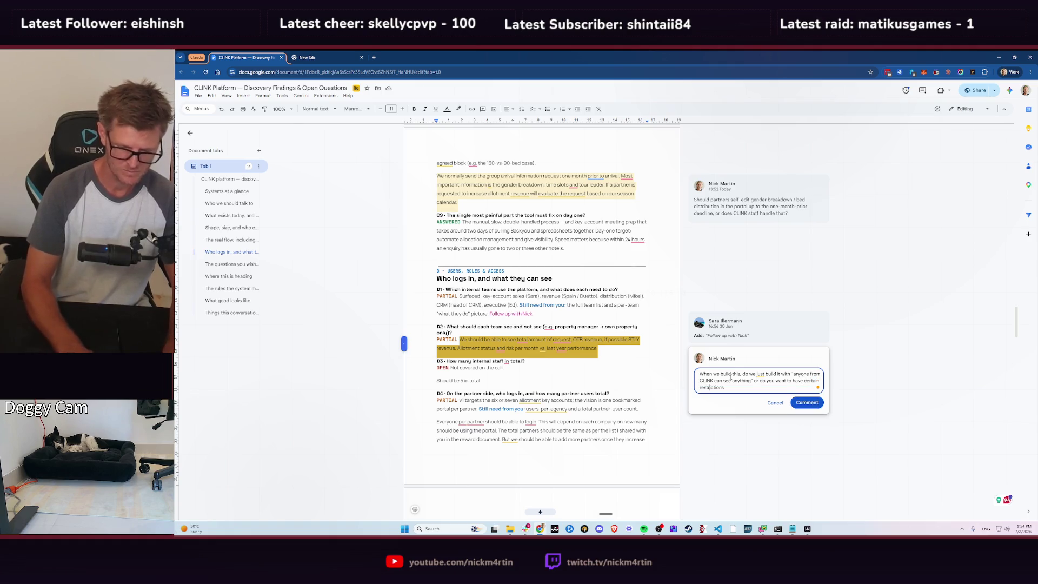
pyautogui.write(' fo')
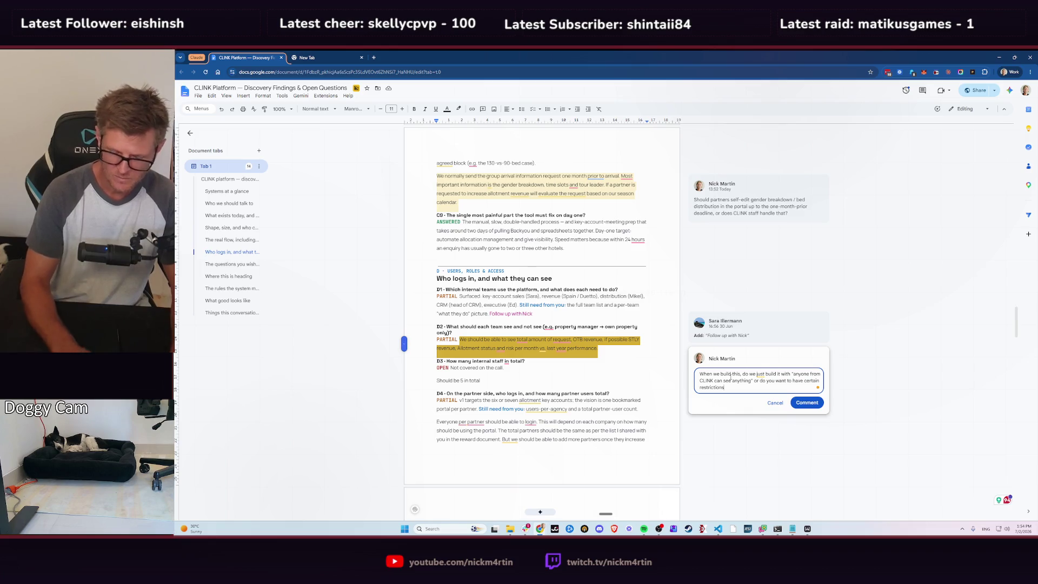
pyautogui.write('r some')
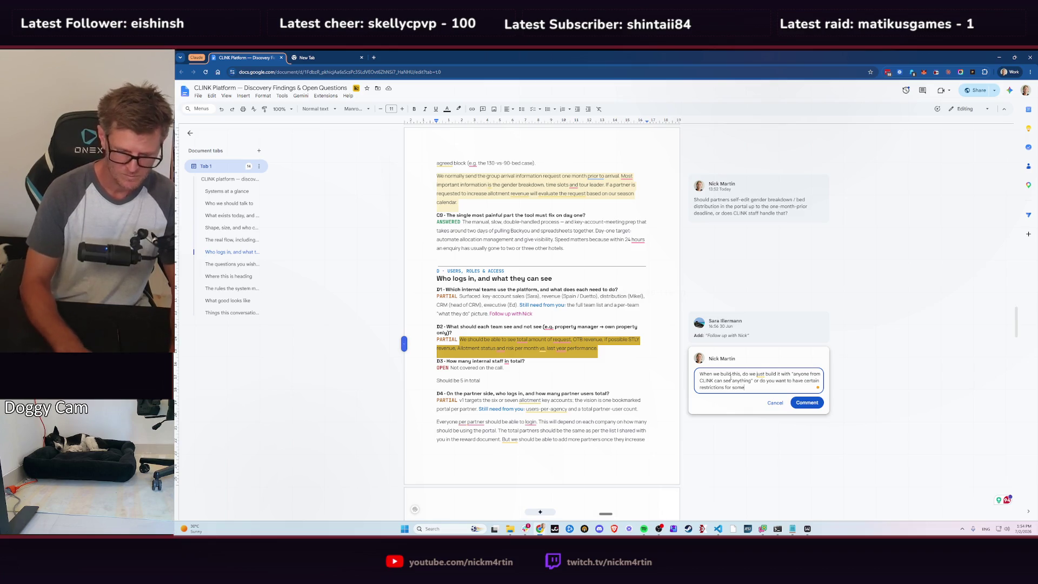
pyautogui.write(' teams?')
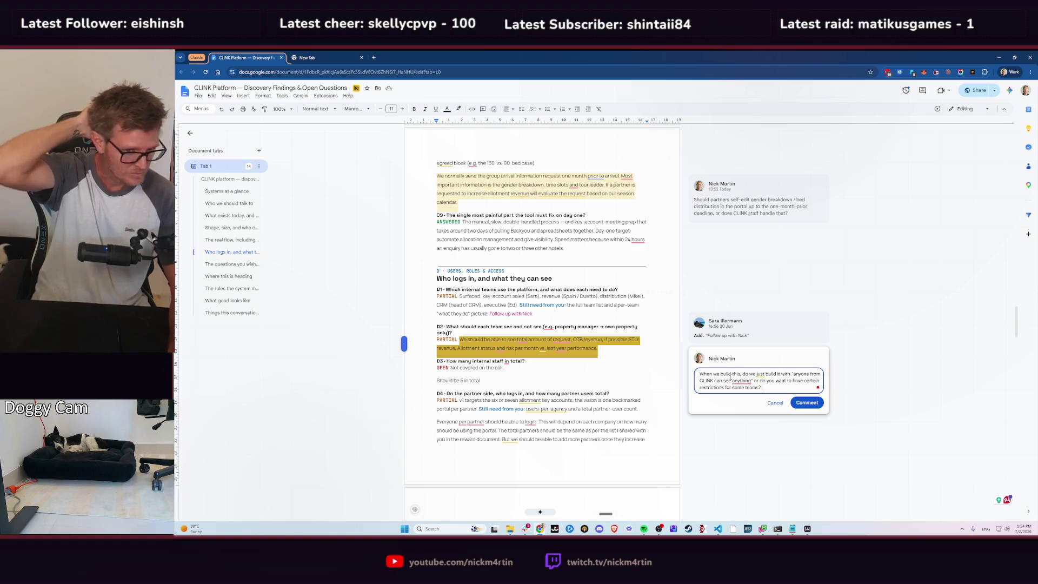
pyautogui.click(807, 402)
pyautogui.click(569, 367)
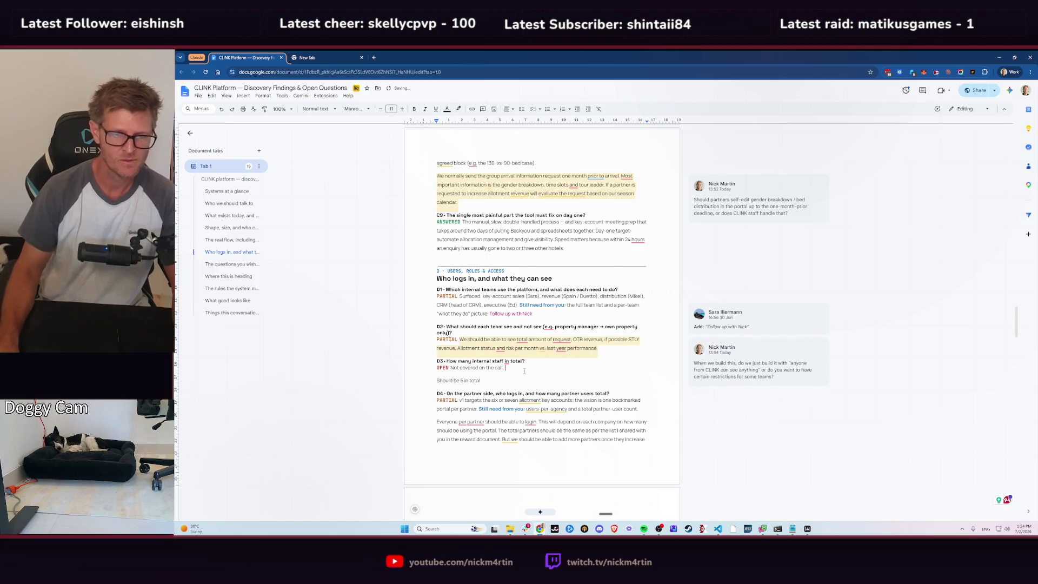
pyautogui.hotkey('alt', 'Tab')
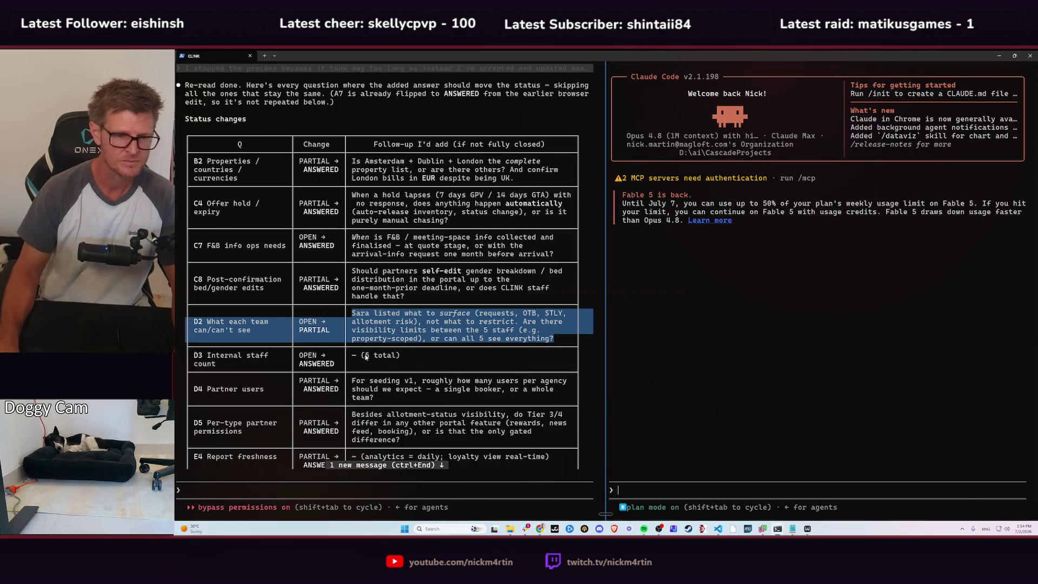
# - Relabel D3 from OPEN to ANSWERED and replace its note, leaving 'Should be 5 in total.'
pyautogui.hotkey('alt', 'Tab')
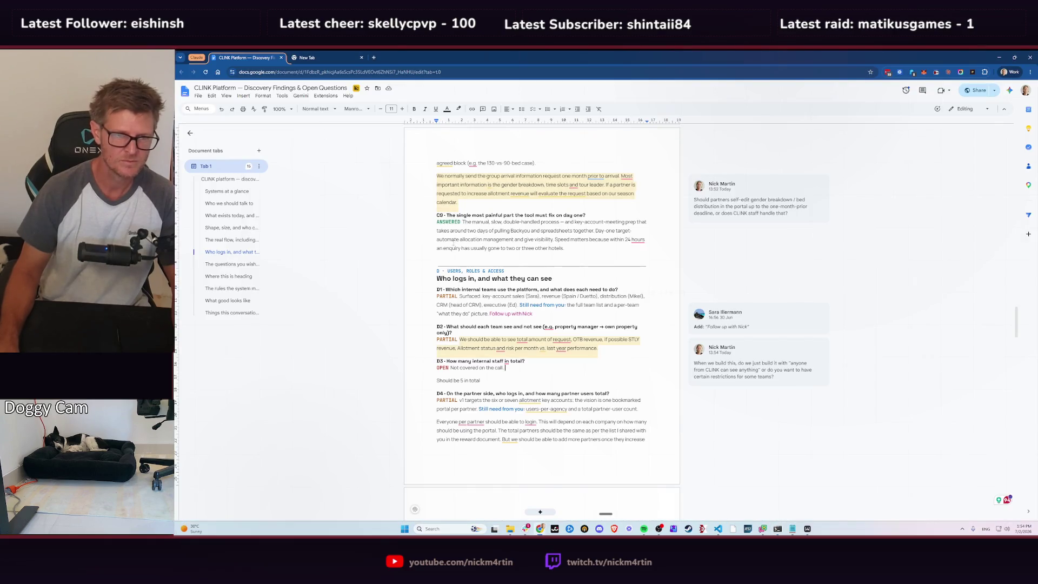
pyautogui.doubleClick(441, 222)
pyautogui.hotkey('ctrl', 'c')
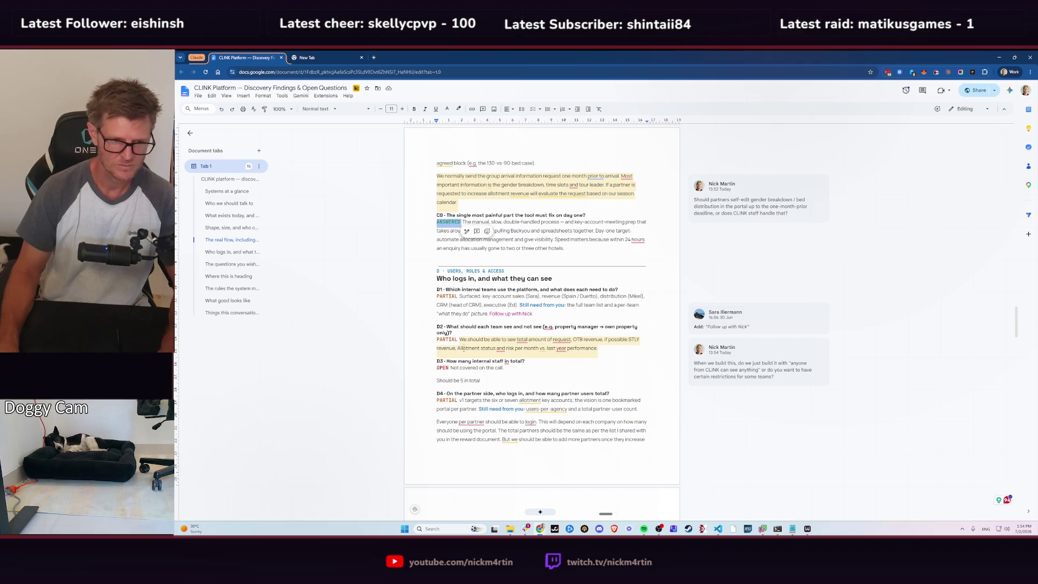
pyautogui.doubleClick(442, 367)
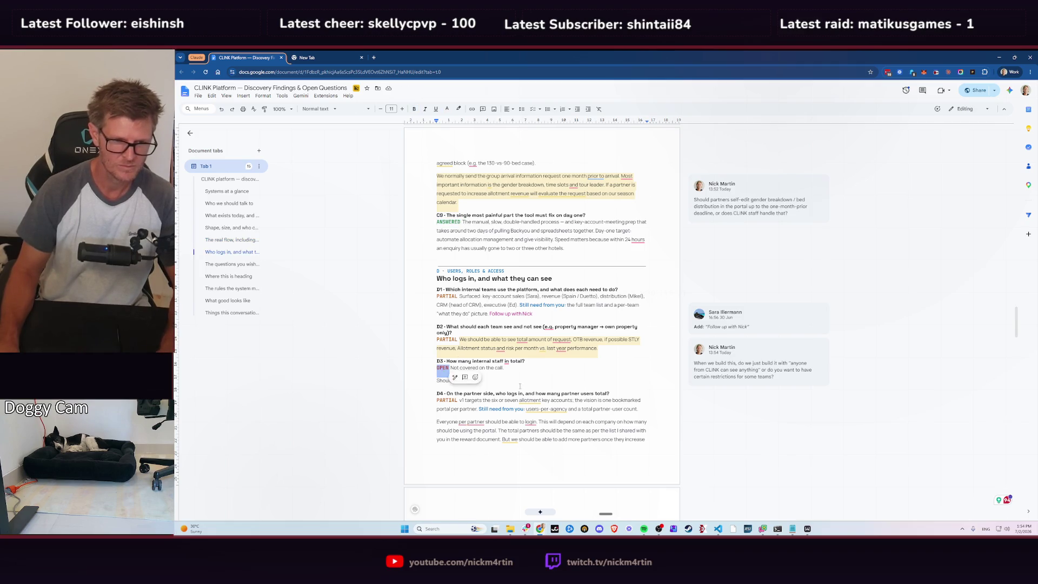
pyautogui.hotkey('ctrl', 'v')
pyautogui.moveTo(463, 367); pyautogui.dragTo(518, 367)
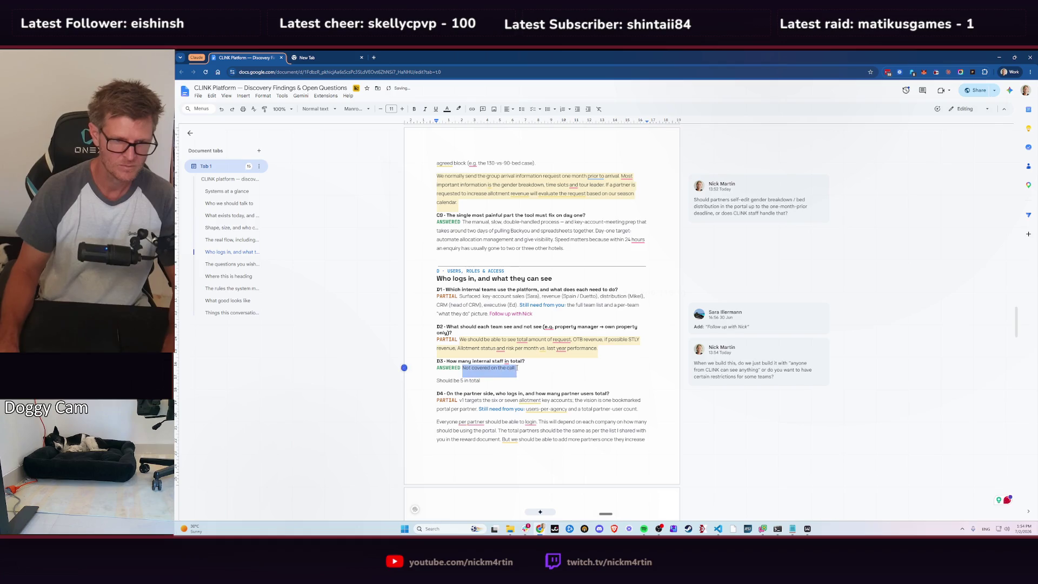
pyautogui.press('Delete')
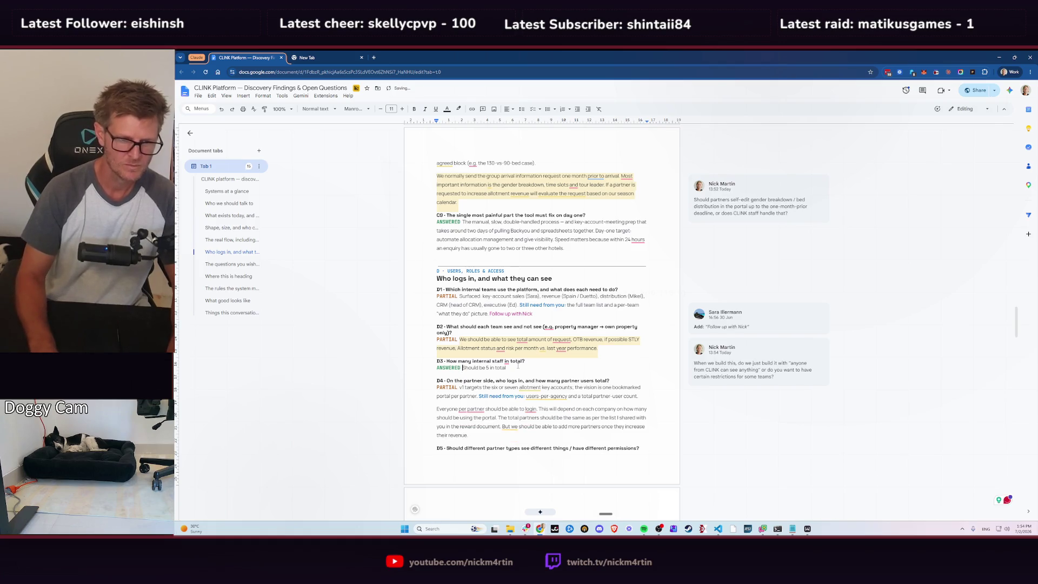
pyautogui.click(518, 367)
pyautogui.write('.')
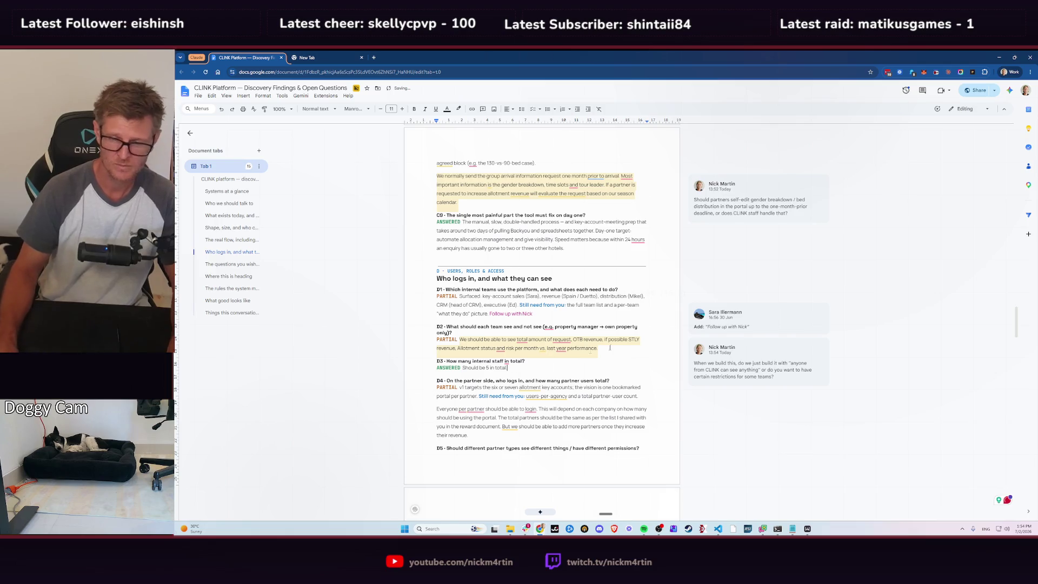
pyautogui.hotkey('alt', 'Tab')
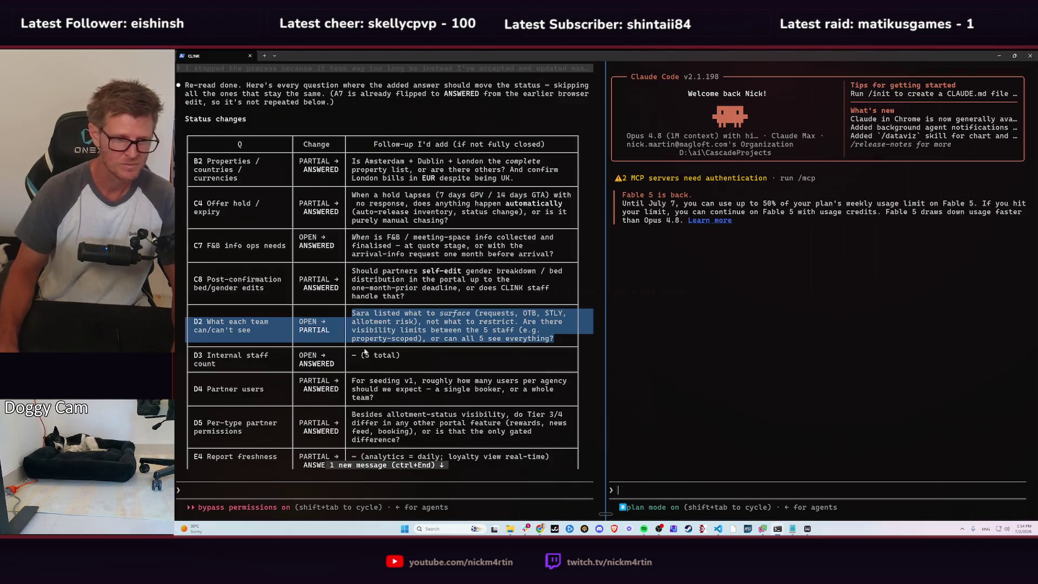
# - Copy Claude Code's D4 follow-up question asking how many partner users per agency to expect
pyautogui.scroll(-2, 401, 386)
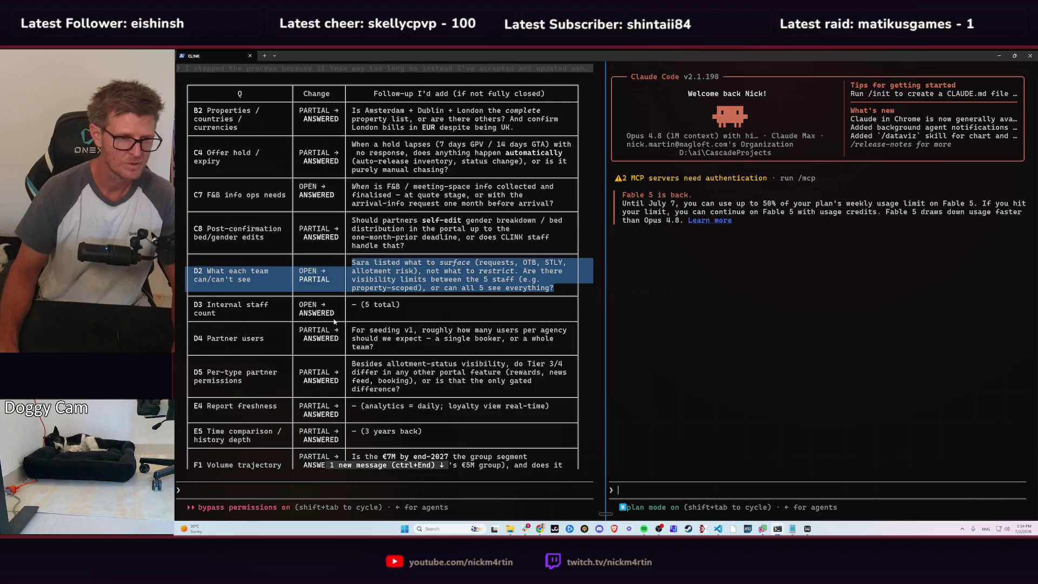
pyautogui.scroll(-1, 361, 337)
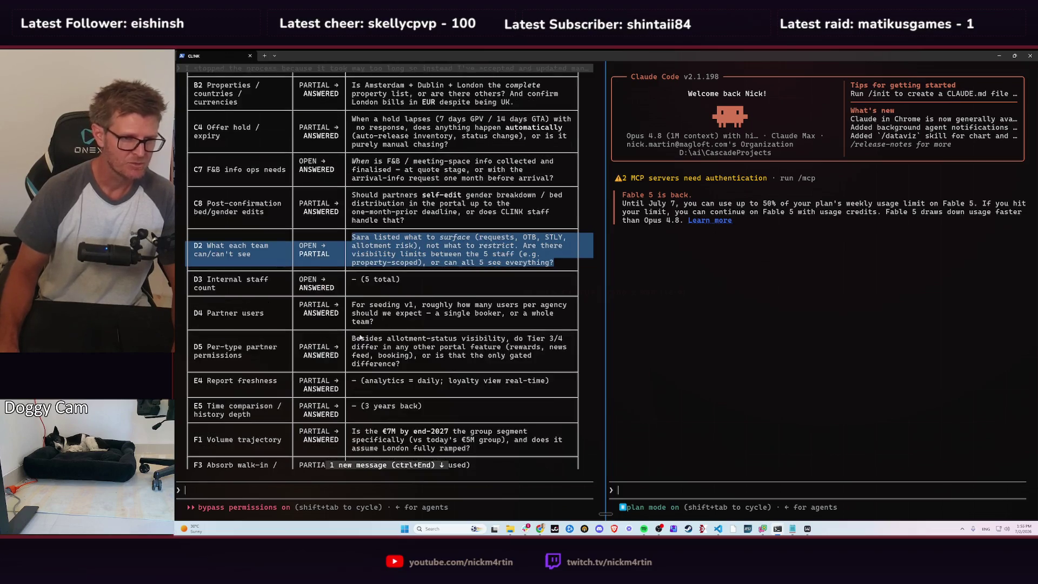
pyautogui.moveTo(355, 308); pyautogui.dragTo(401, 321)
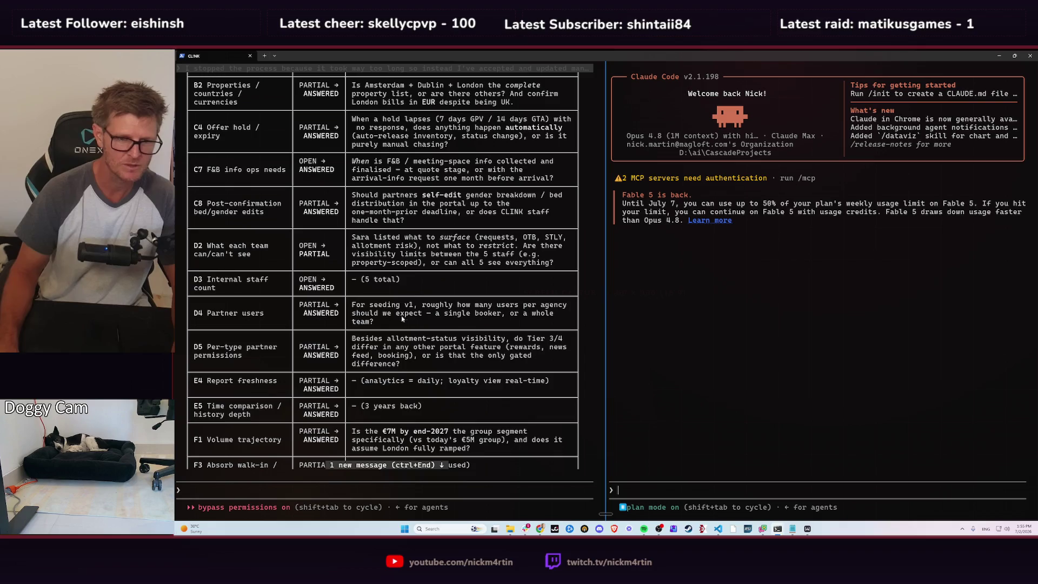
pyautogui.moveTo(352, 305); pyautogui.dragTo(374, 323)
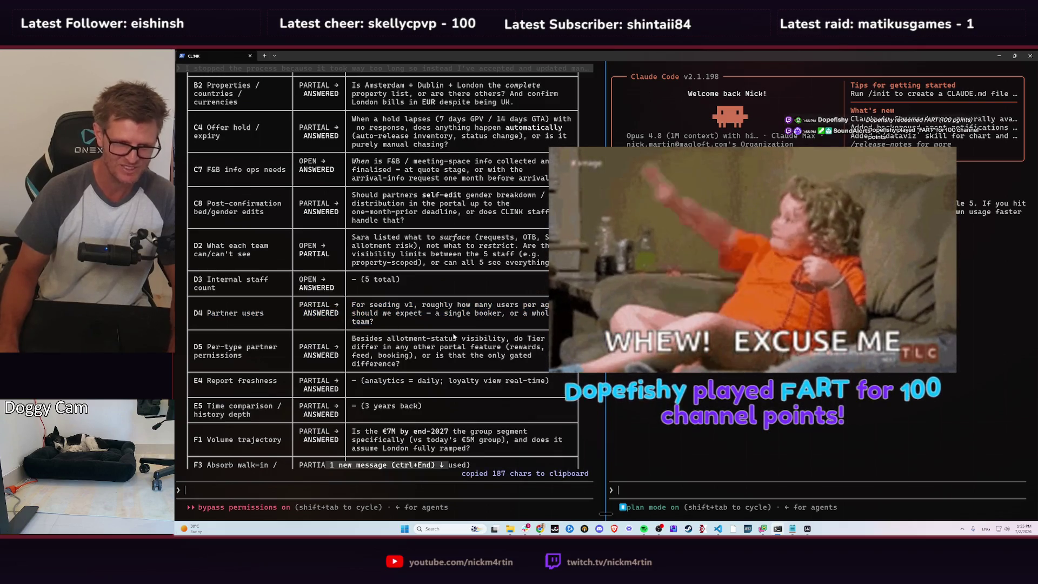